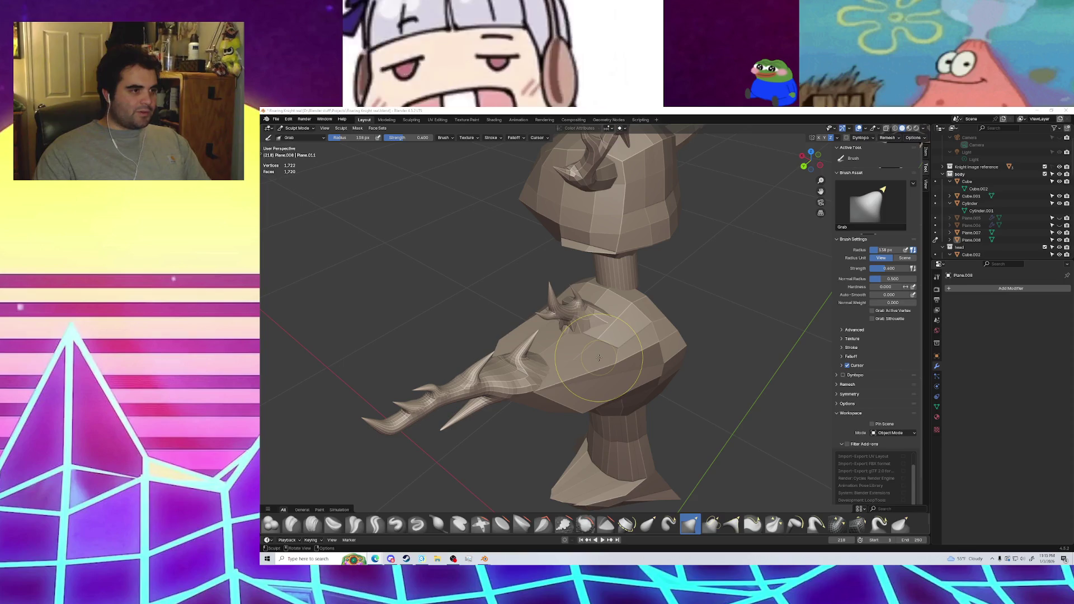
Make the torso Cube the sculpt target and reshape its shoulder with Grab strokes
key("alt+q")
scroll(597, 349, "up", 2)
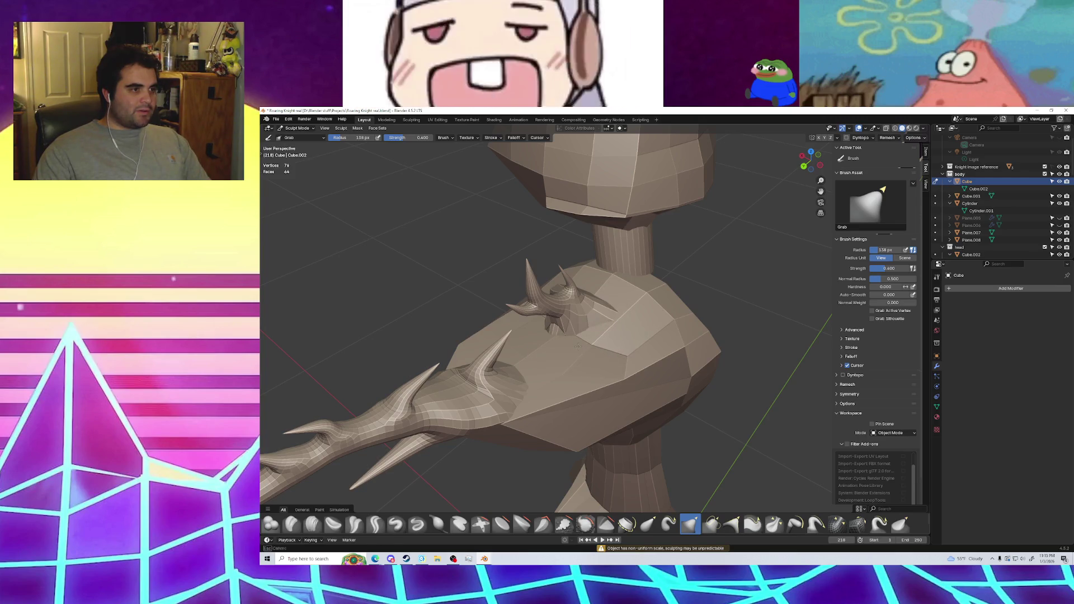
middle_click_drag(577, 346, 543, 338)
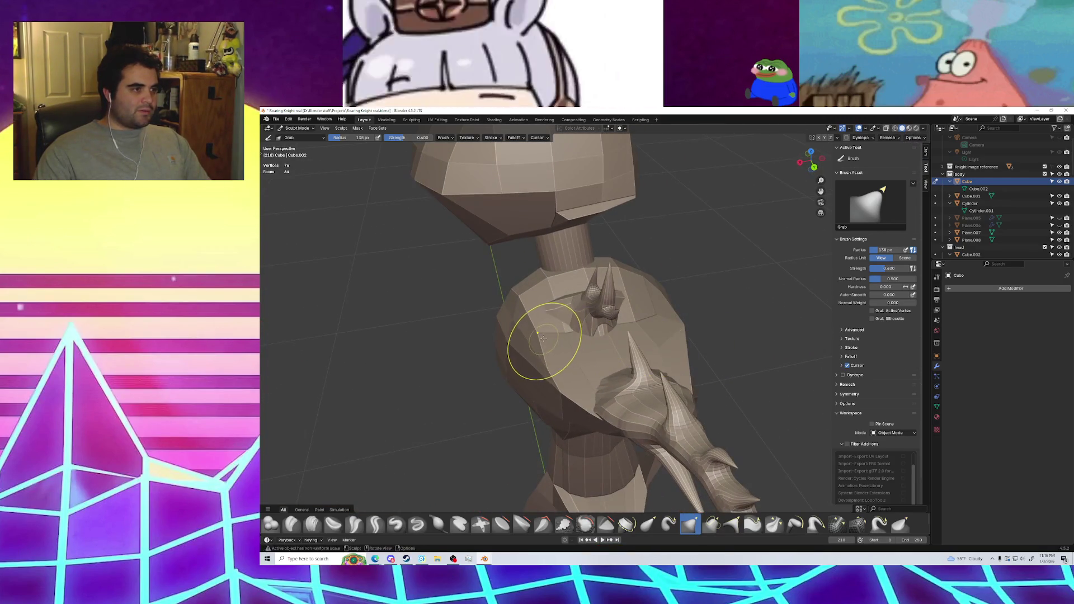
left_click_drag(570, 333, 545, 316)
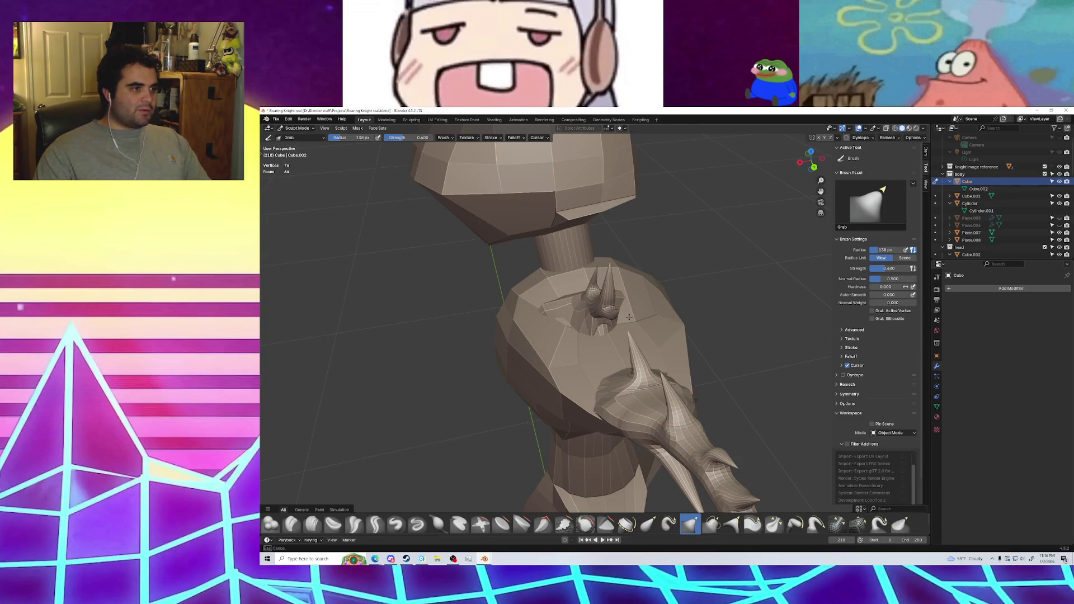
mouse_move(556, 369)
left_mouse_down()
mouse_move(586, 360)
mouse_move(558, 386)
left_mouse_up()
mouse_move(558, 387)
middle_mouse_down()
mouse_move(621, 359)
mouse_move(532, 382)
middle_mouse_up()
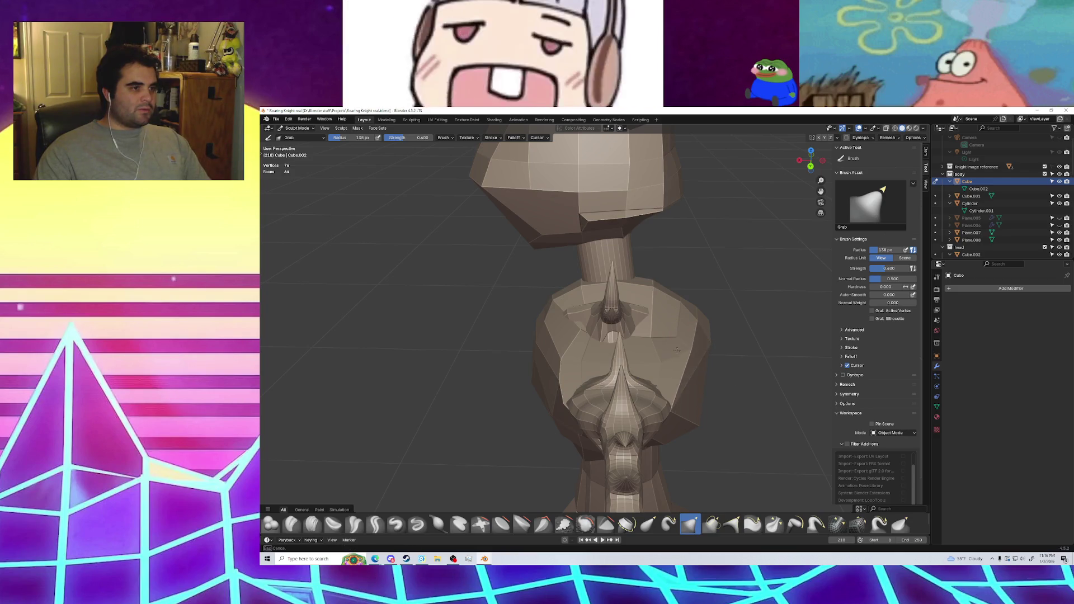
left_click_drag(671, 306, 665, 326)
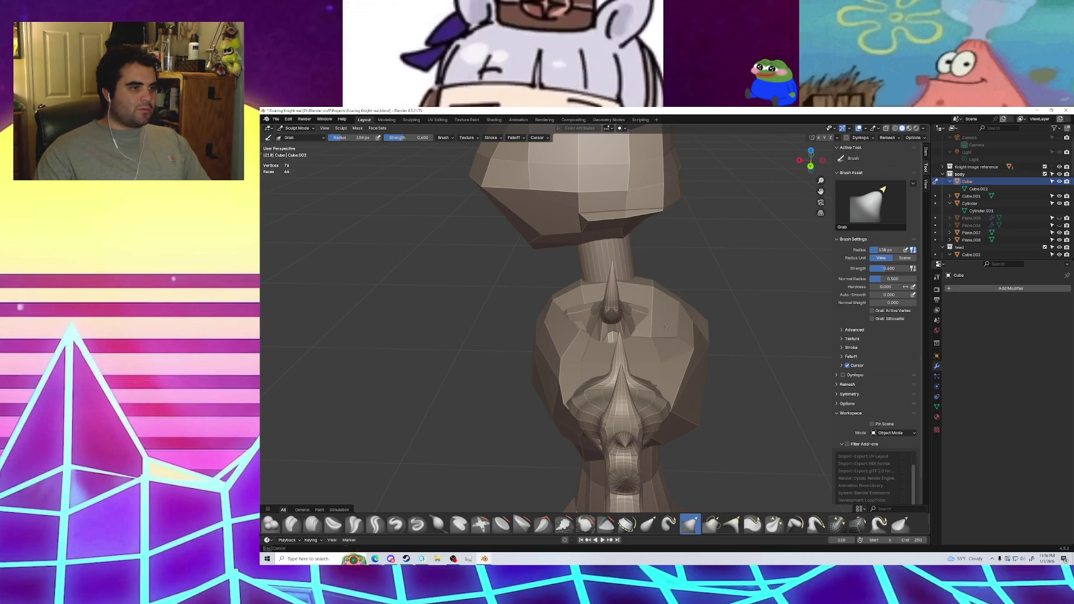
Compare the body against the knight reference from side, top and front, then select the Draw brush
mouse_move(654, 326)
middle_mouse_down()
mouse_move(698, 329)
mouse_move(642, 383)
middle_mouse_up()
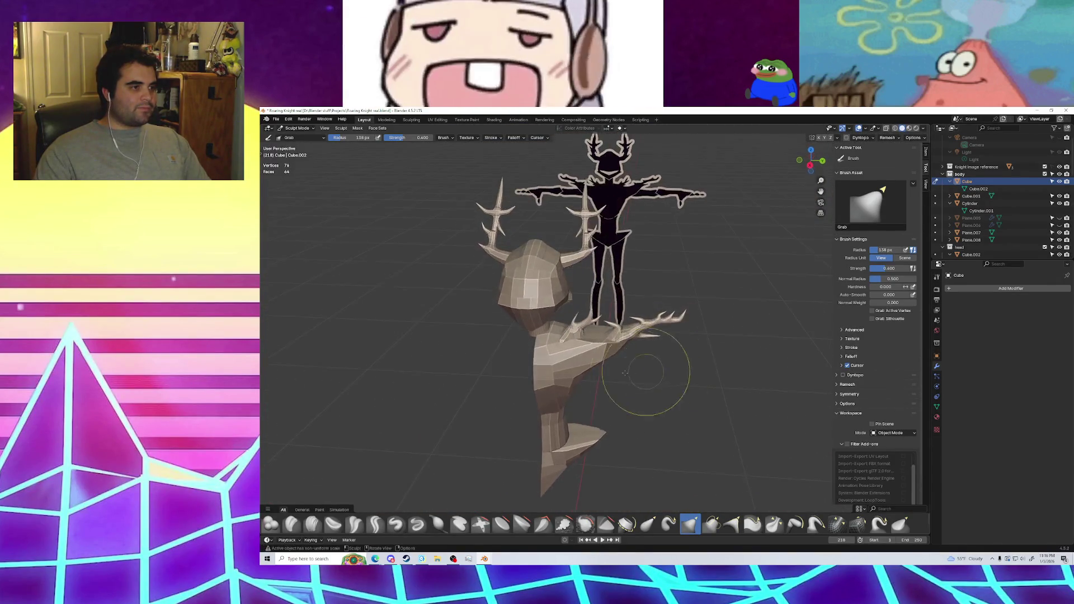
scroll(570, 360, "up", 3)
middle_click_drag(574, 334, 546, 350)
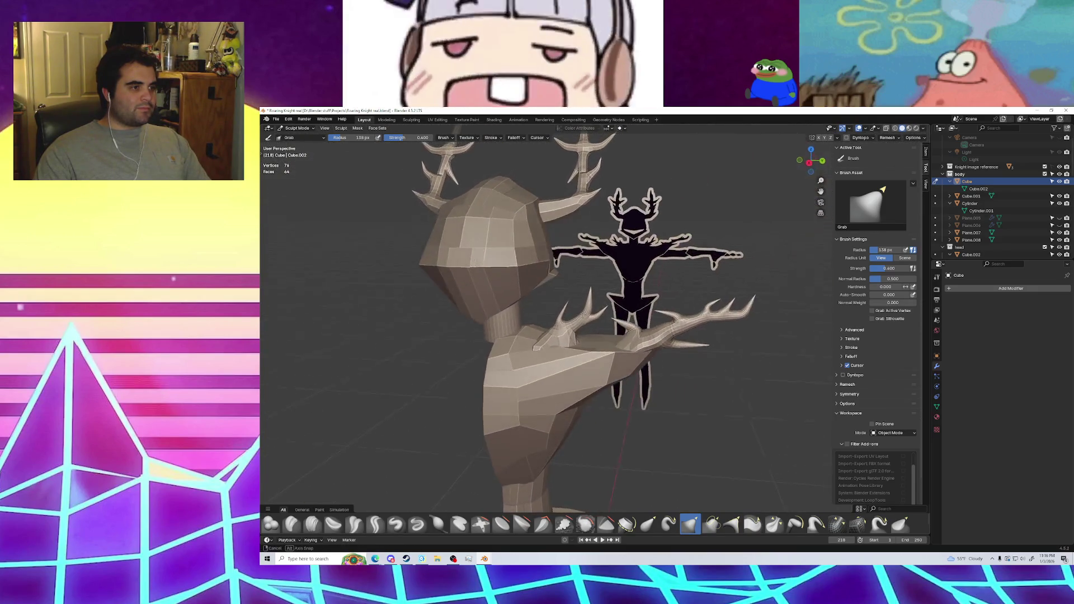
mouse_move(545, 350)
middle_mouse_down()
mouse_move(615, 361)
mouse_move(624, 346)
middle_mouse_up()
scroll(616, 361, "up", 2)
scroll(625, 346, "up", 2)
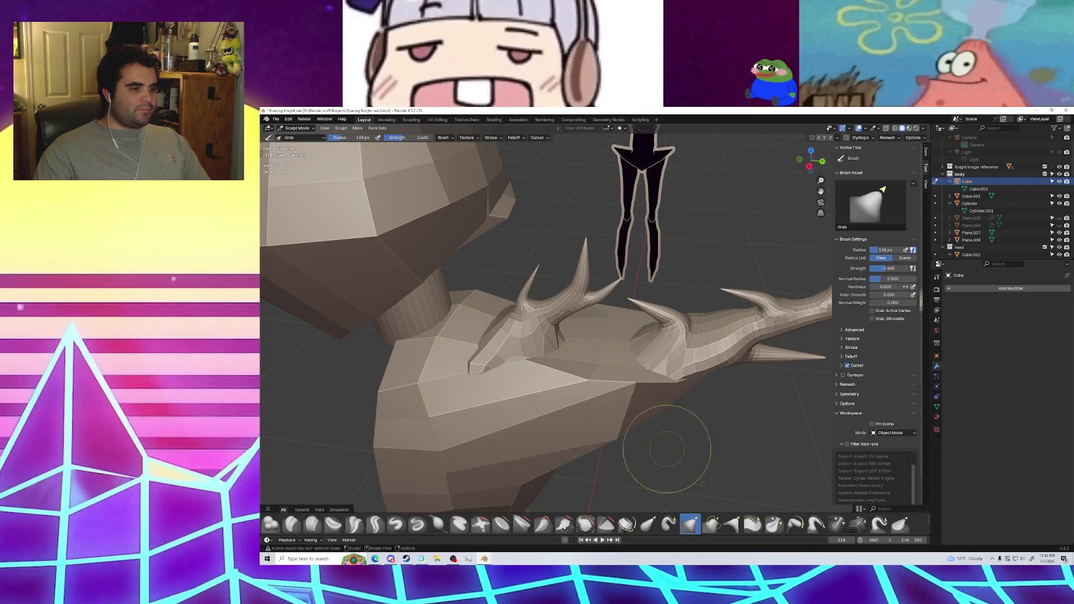
left_click(394, 525)
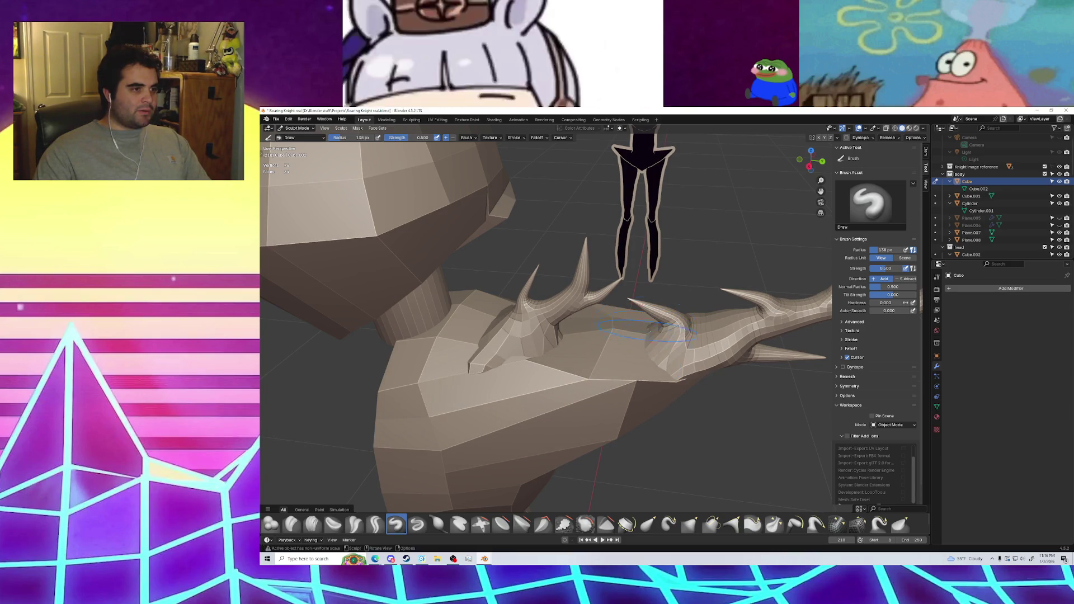
Bring the spiked neck forward, then sculpt Plane.008 with the Elastic Grab brush
mouse_move(662, 325)
middle_mouse_down()
mouse_move(686, 365)
mouse_move(665, 361)
mouse_move(688, 352)
middle_mouse_up()
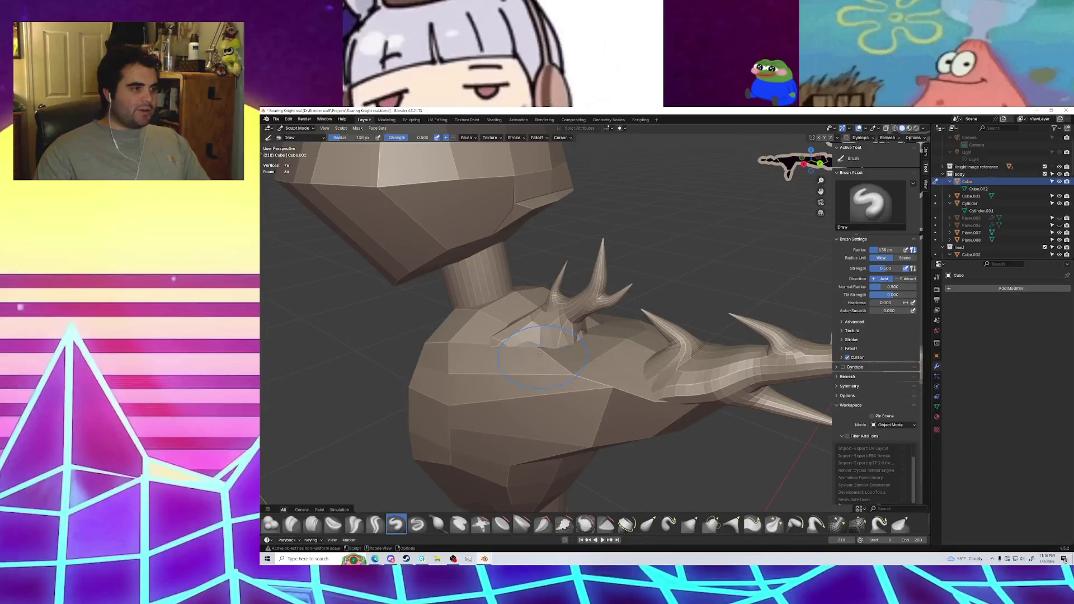
middle_click_drag(461, 343, 518, 346)
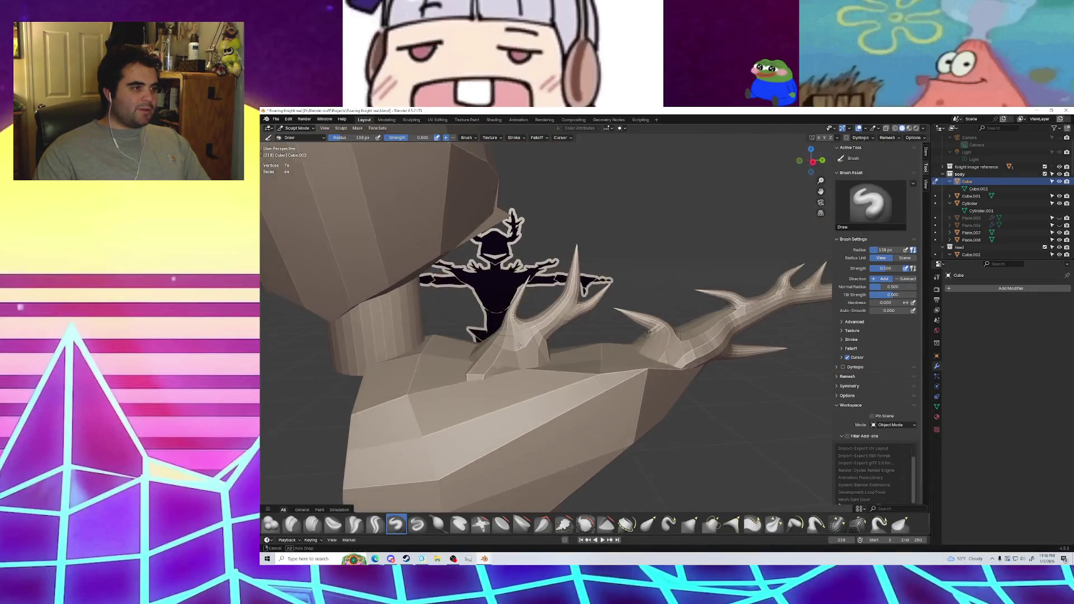
middle_click_drag(482, 376, 529, 332)
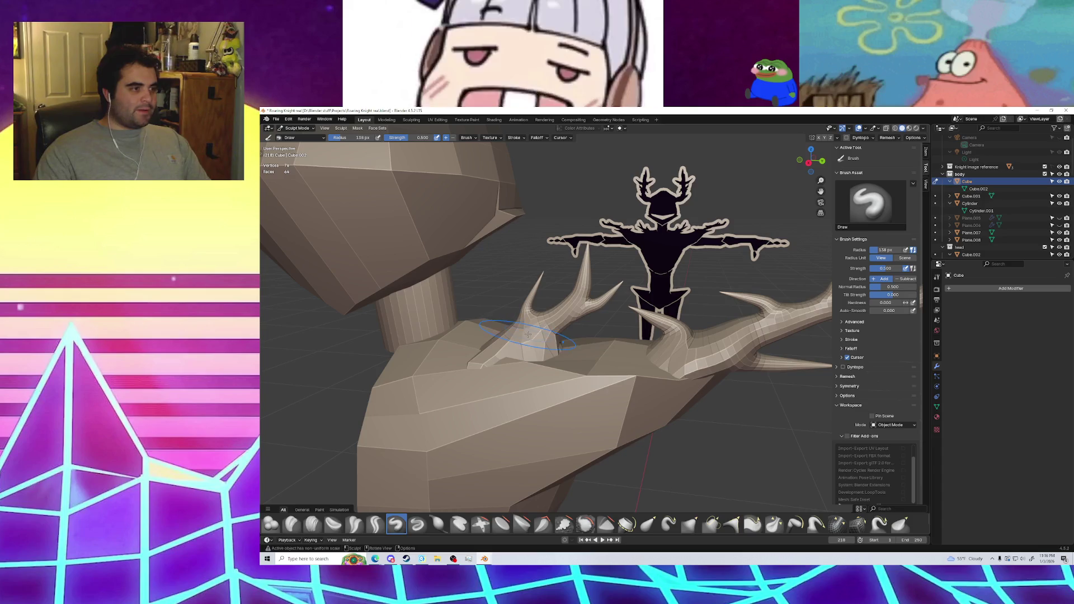
key("alt+q")
left_click(648, 524)
middle_click_drag(537, 425, 482, 413)
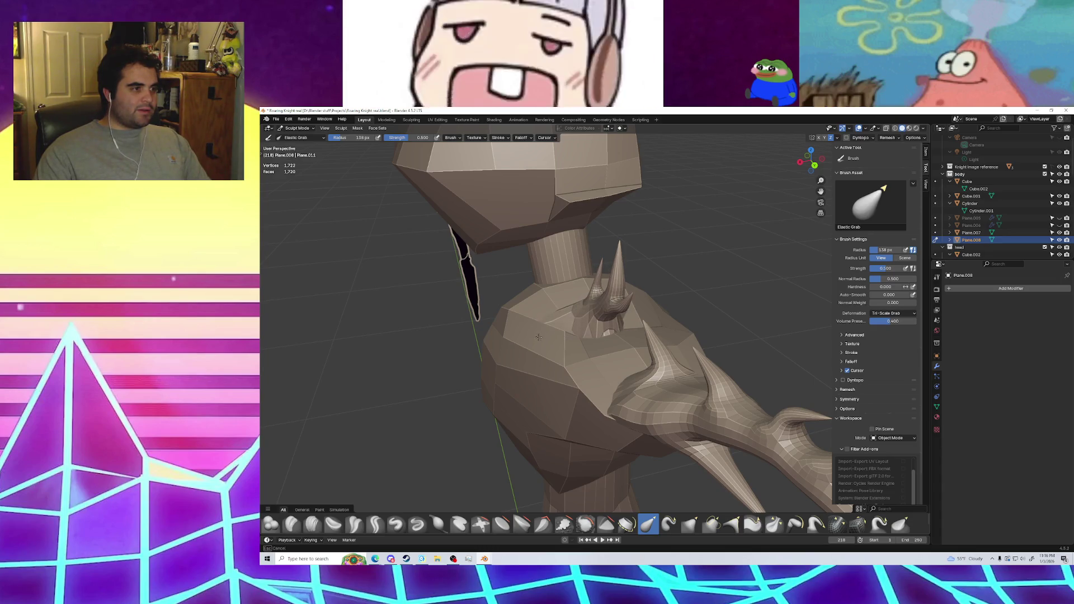
middle_click_drag(528, 351, 562, 340)
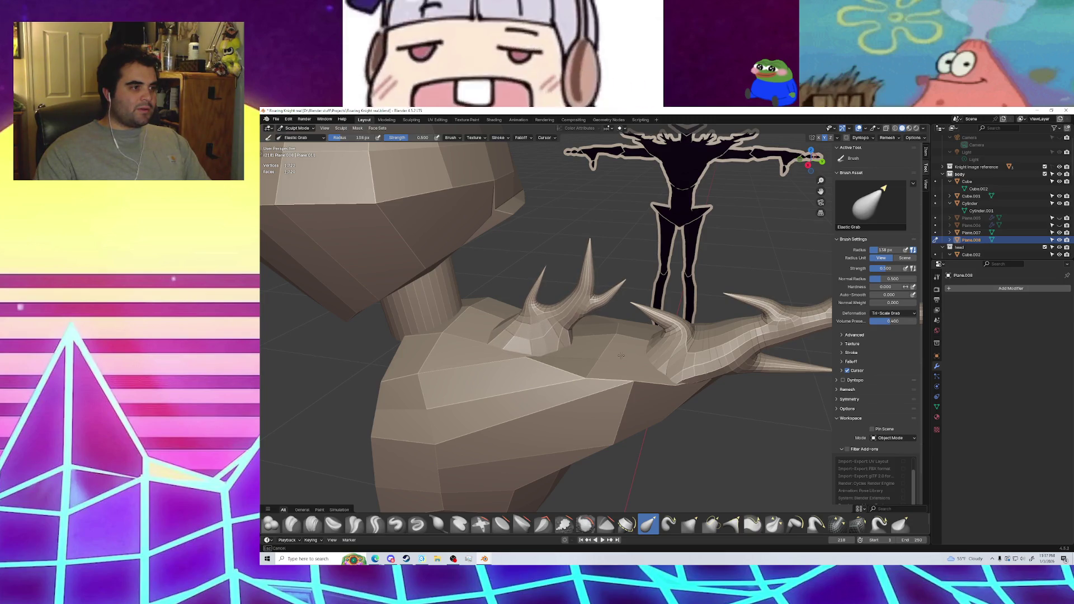
middle_click_drag(625, 374, 573, 386)
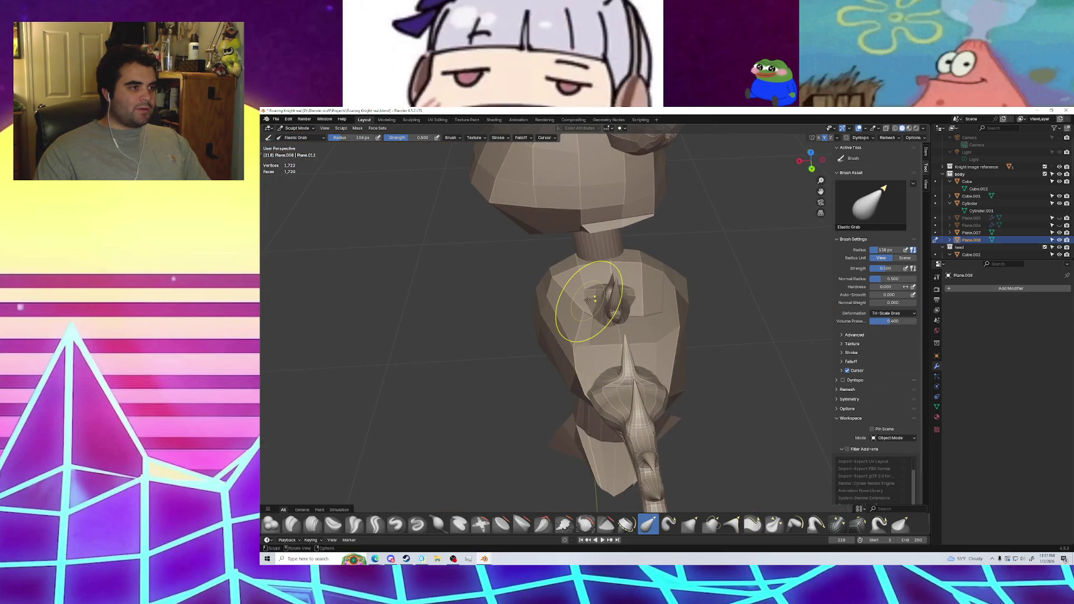
mouse_move(673, 390)
middle_mouse_down()
mouse_move(680, 347)
mouse_move(631, 414)
mouse_move(581, 358)
middle_mouse_up()
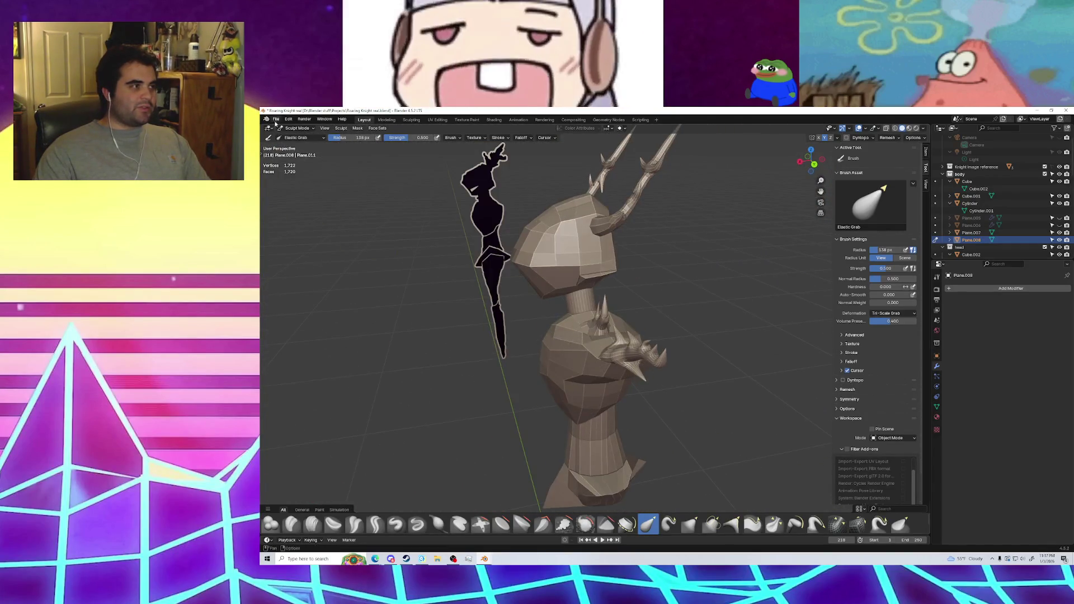
left_click(296, 128)
Return to Object Mode and orbit to a front view of the knight
left_click(295, 137)
mouse_move(386, 322)
middle_mouse_down()
mouse_move(525, 312)
mouse_move(464, 359)
mouse_move(612, 334)
mouse_move(579, 309)
middle_mouse_up()
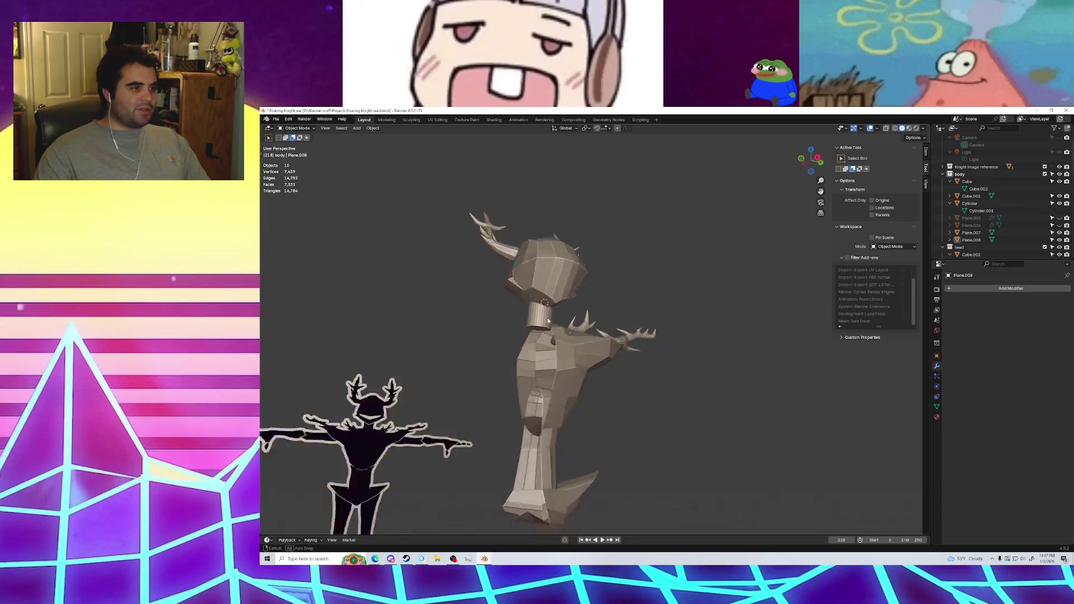
middle_click_drag(578, 309, 601, 303)
scroll(601, 303, "up", 5)
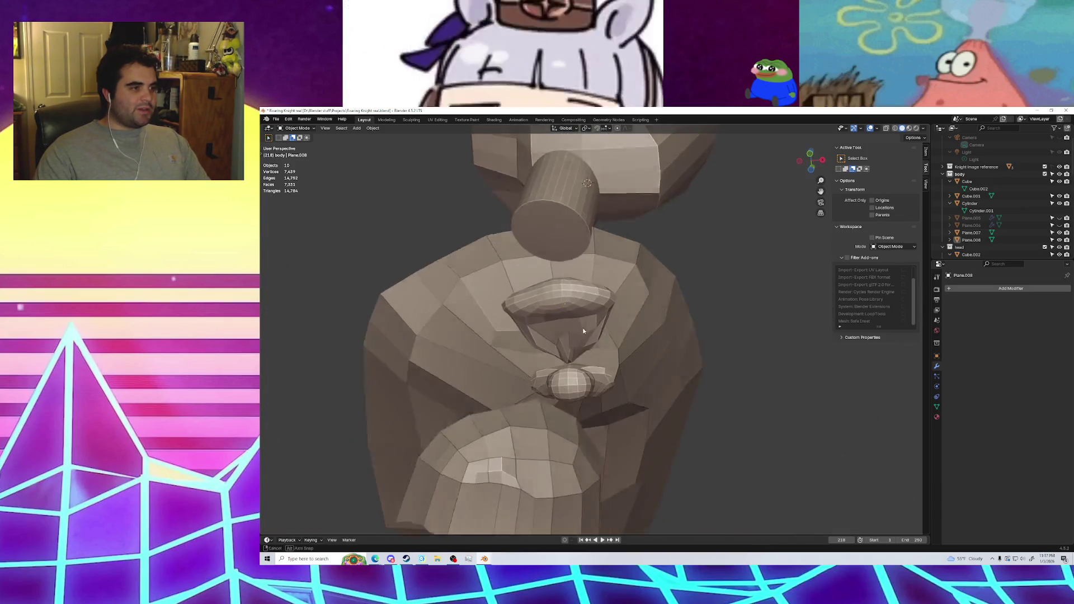
scroll(561, 343, "up", 5)
Select Plane.008 under the neck, orbit around the knight and reference, then deselect it
left_click(503, 389)
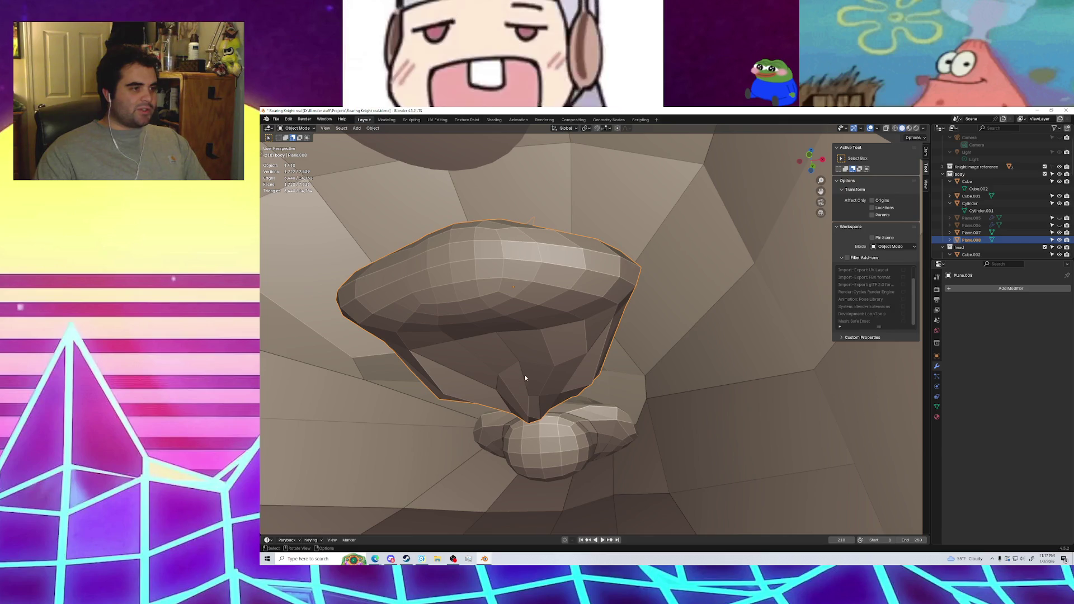
scroll(527, 377, "down", 8)
mouse_move(528, 377)
middle_mouse_down()
mouse_move(501, 413)
mouse_move(644, 438)
middle_mouse_up()
scroll(501, 413, "down", 5)
middle_click_drag(717, 422, 518, 388)
left_click(594, 400)
scroll(530, 383, "down", 3)
mouse_move(575, 411)
middle_mouse_down()
mouse_move(545, 422)
mouse_move(558, 404)
mouse_move(492, 399)
middle_mouse_up()
Switch to Back Orthographic view, select the torso Cube and enter Edit Mode
left_click(810, 163)
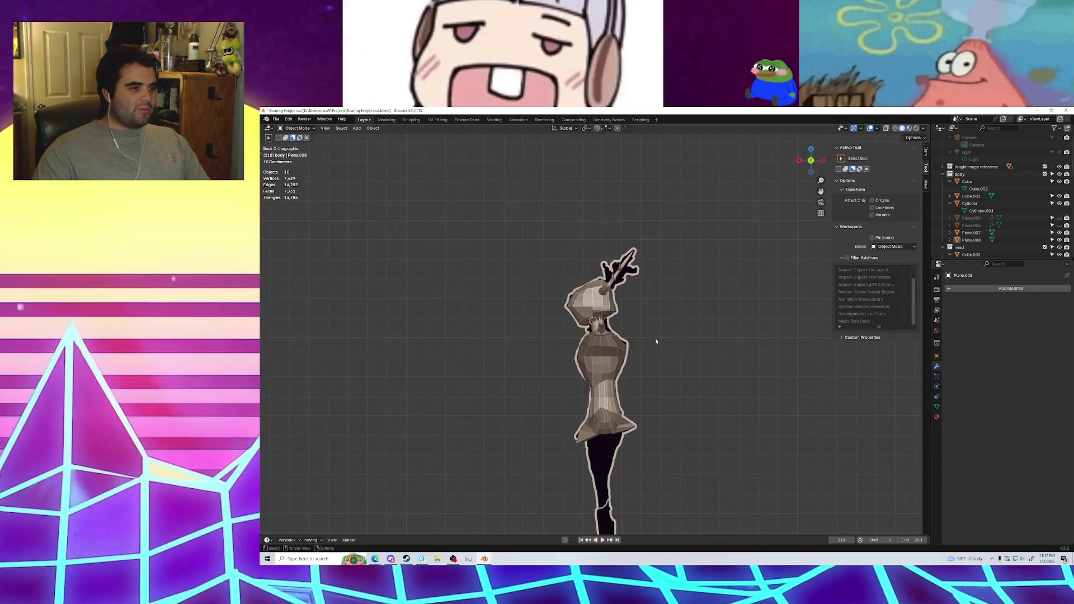
scroll(655, 338, "up", 5)
scroll(669, 396, "up", 2)
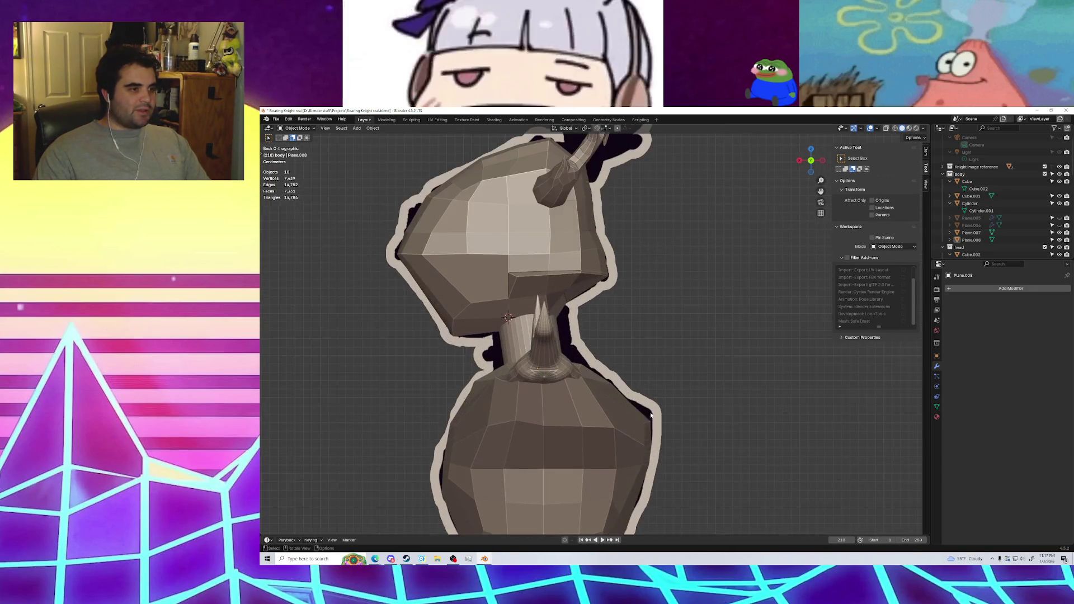
left_click(673, 426)
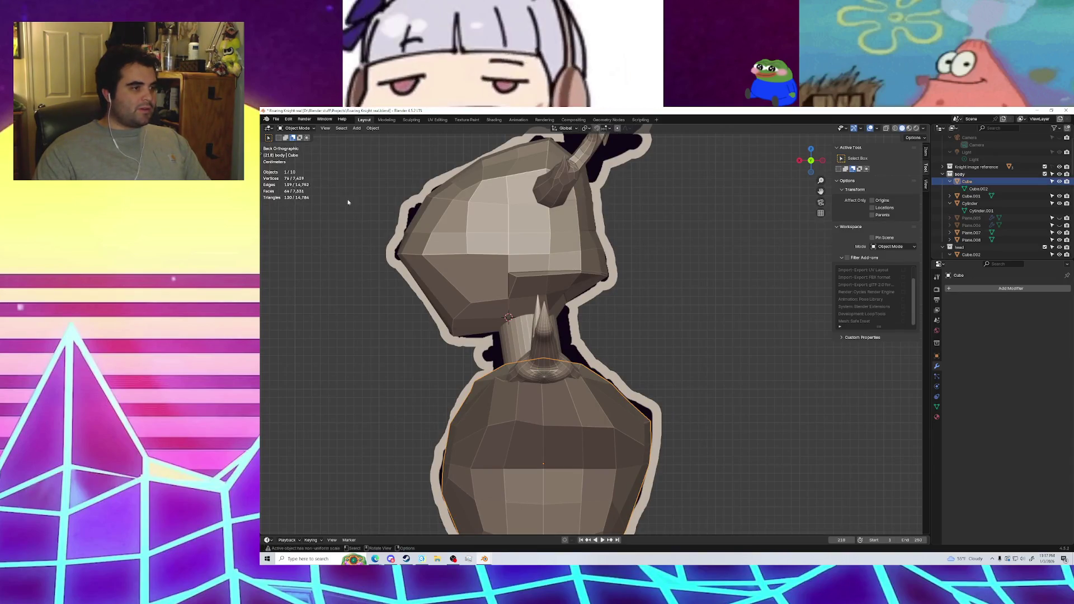
key("Tab")
Move a right-shoulder vertex twice toward the silhouette outline
left_click(650, 416)
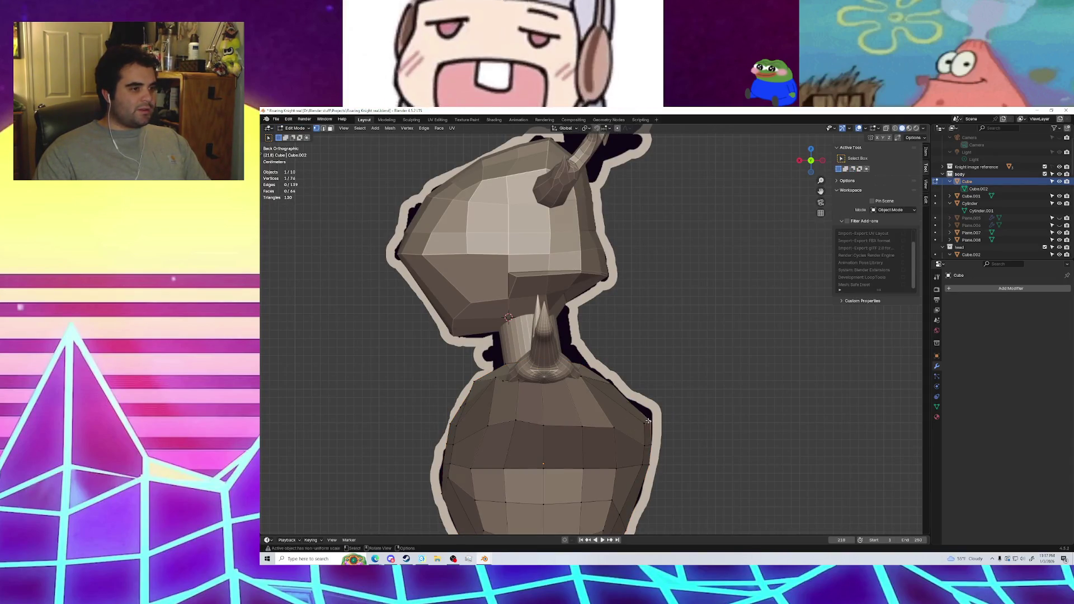
key("g")
left_click(658, 411)
key("g")
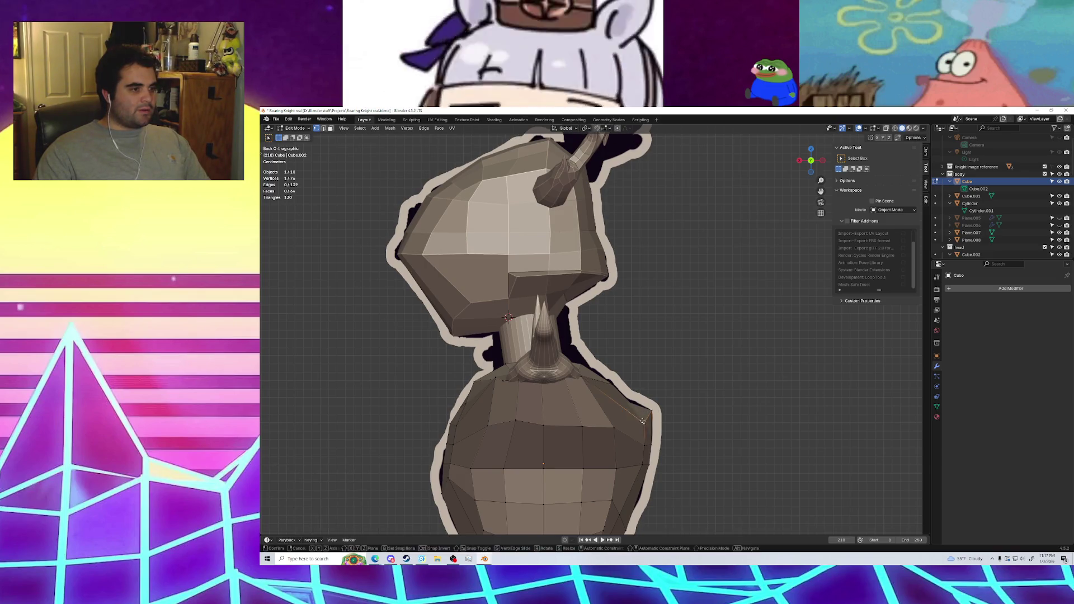
left_click(631, 401)
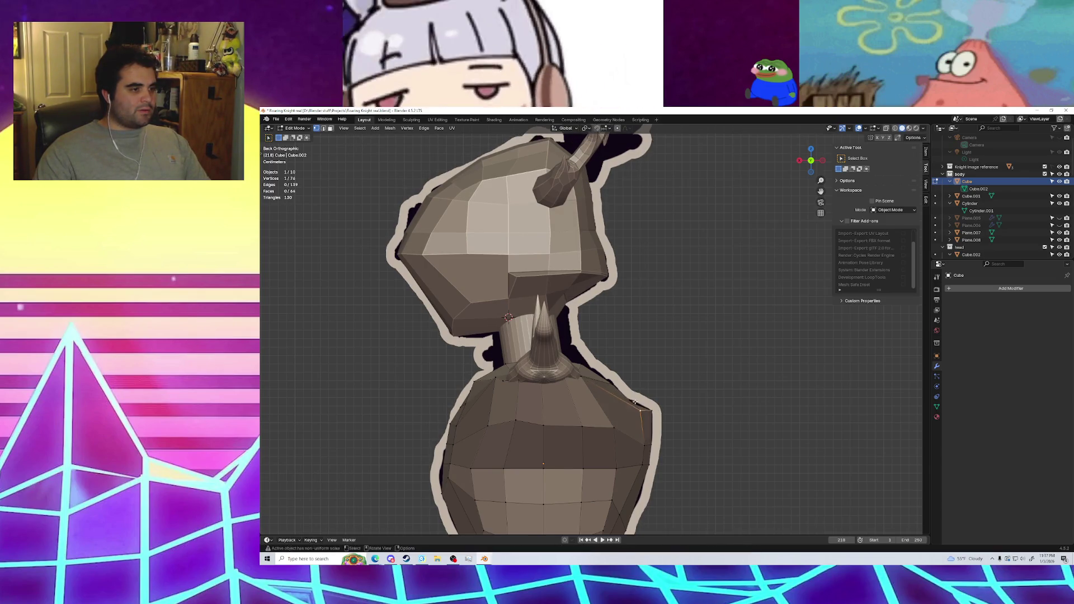
right_click(630, 401)
Box-select a right-shoulder edge and turn on X-ray
left_click_drag(641, 393, 706, 331)
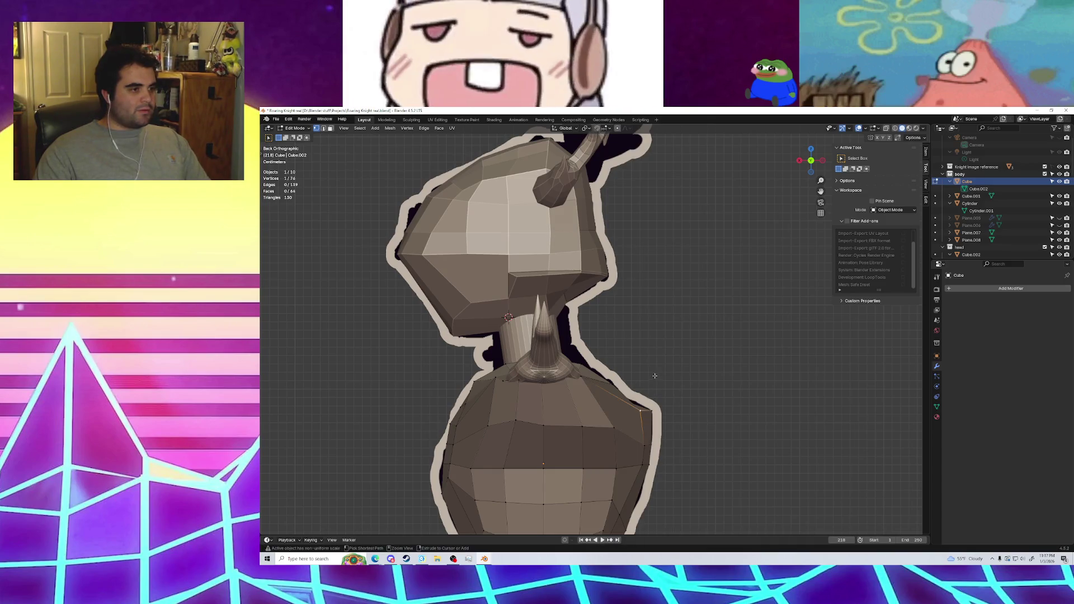
middle_click_drag(667, 407, 646, 440, "shift")
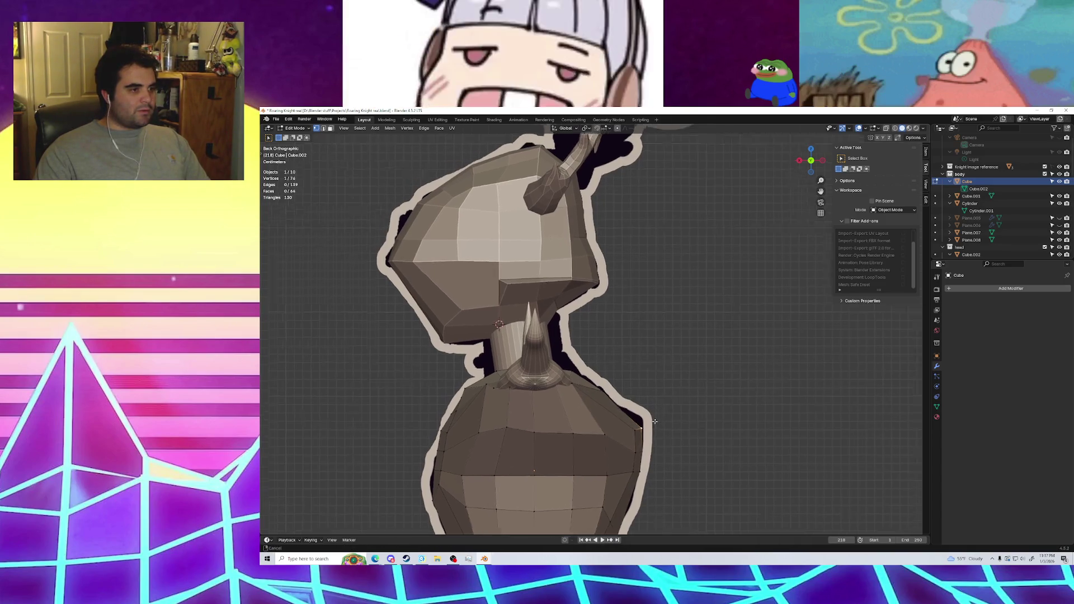
mouse_move(612, 427)
left_mouse_down()
mouse_move(622, 418)
mouse_move(601, 409)
mouse_move(606, 429)
left_mouse_up()
left_click(886, 128)
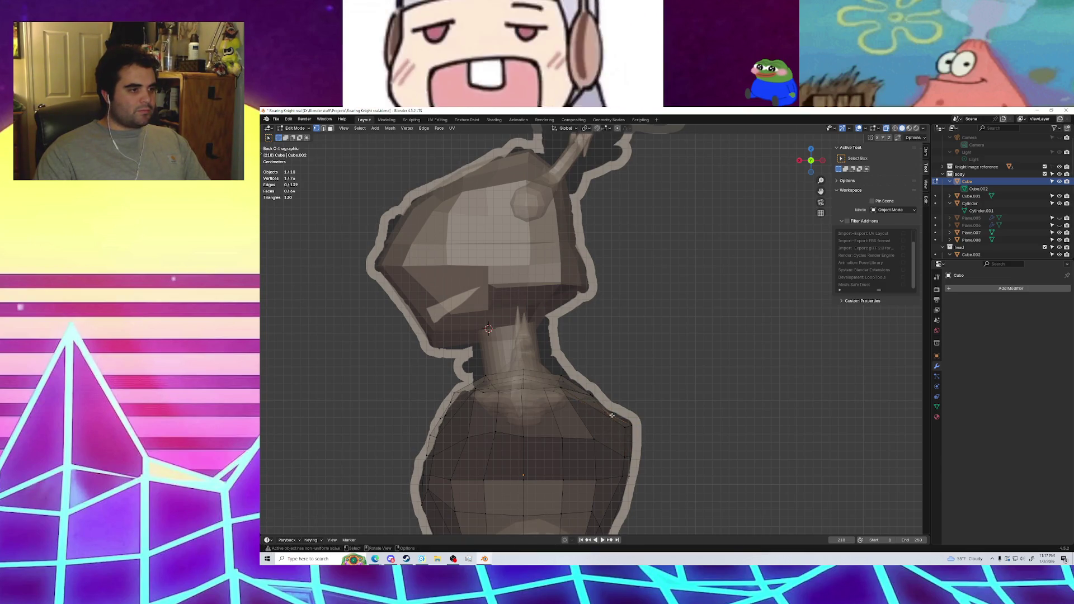
Nudge the selected shoulder vertices slightly and orbit into perspective
key("g")
left_click(627, 413)
middle_click_drag(638, 388, 598, 394)
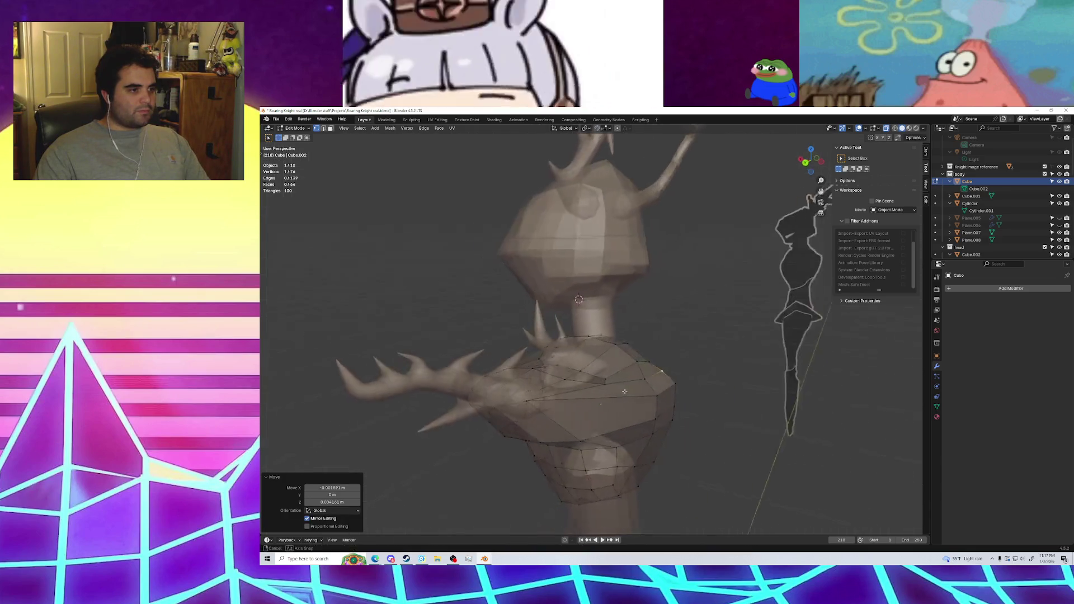
Move another shoulder-edge vertex in back view, then orbit with the reference behind the model
left_click(679, 385)
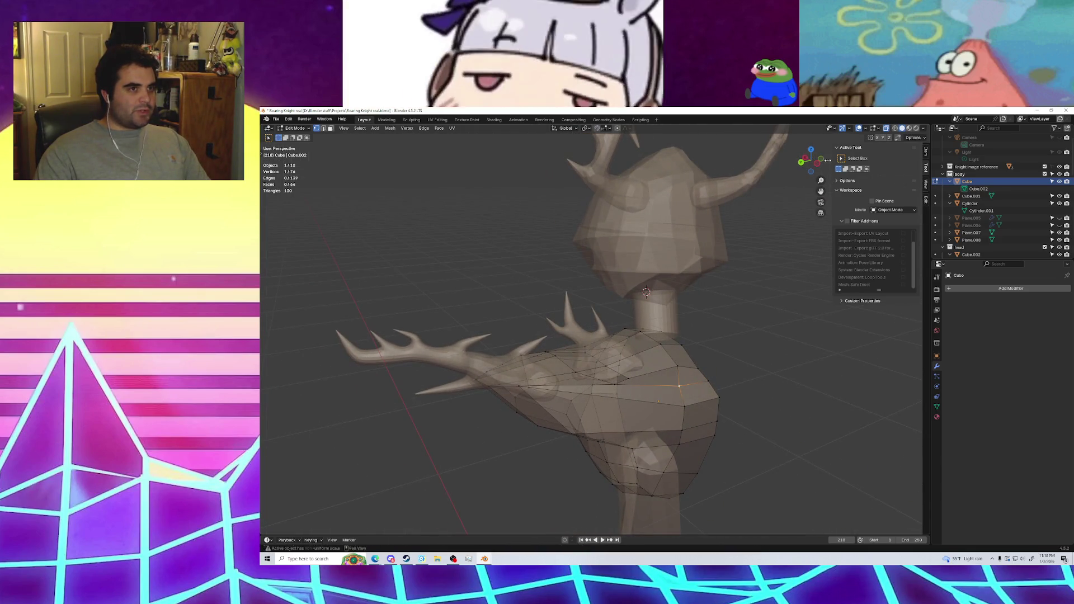
left_click(827, 161)
key("g")
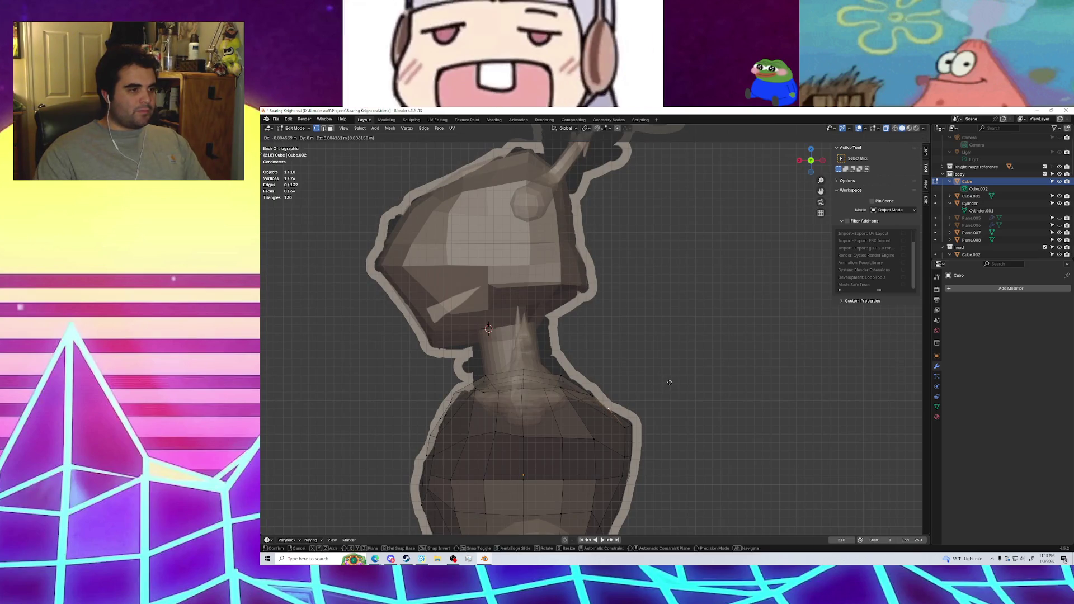
left_click(669, 382)
mouse_move(669, 382)
middle_mouse_down()
mouse_move(800, 356)
mouse_move(763, 386)
middle_mouse_up()
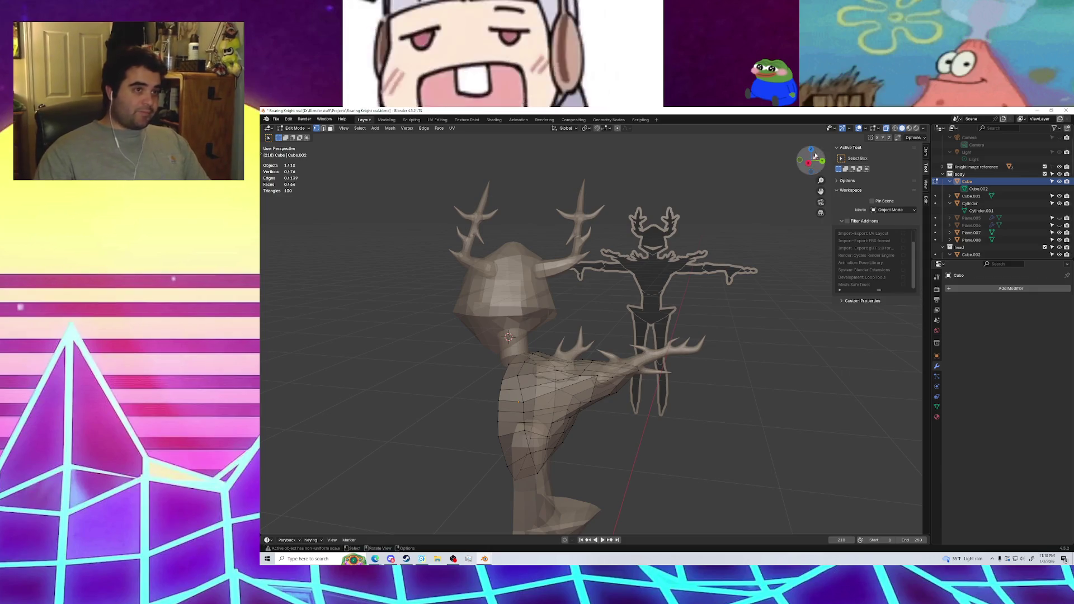
left_click(296, 128)
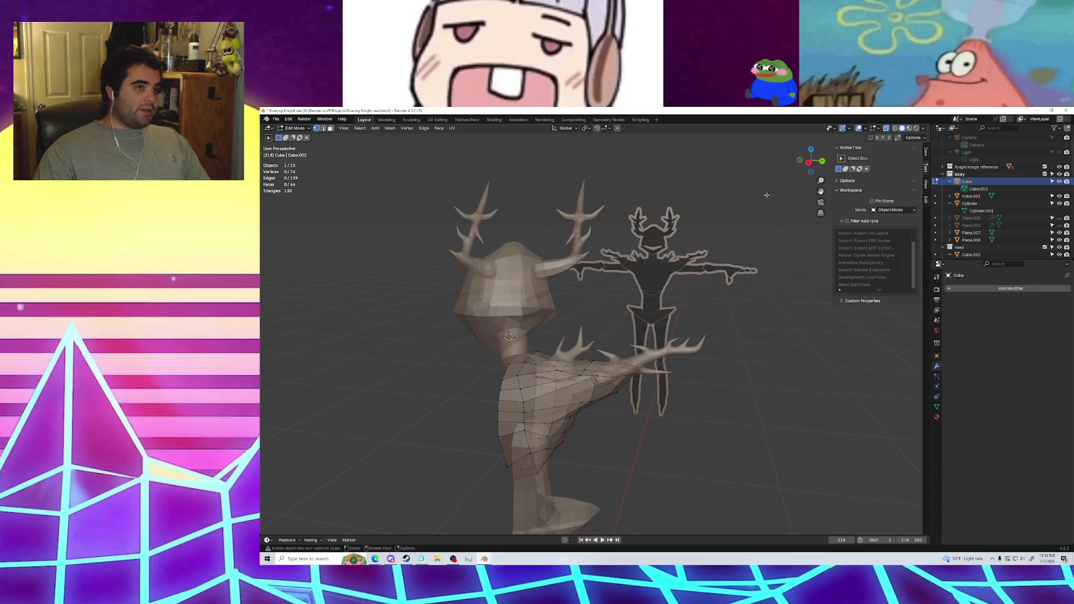
mouse_move(886, 133)
middle_mouse_down()
mouse_move(582, 358)
mouse_move(537, 316)
mouse_move(733, 328)
mouse_move(441, 306)
mouse_move(575, 275)
middle_mouse_up()
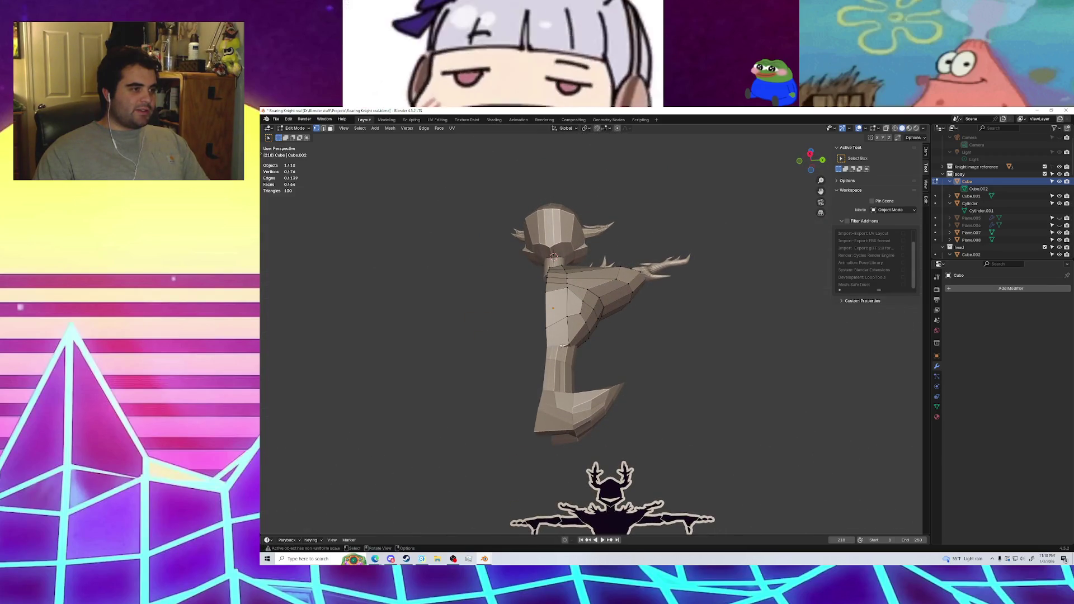
Reposition a torso vertex and orbit to face the reference silhouette
left_click_drag(562, 346, 560, 353)
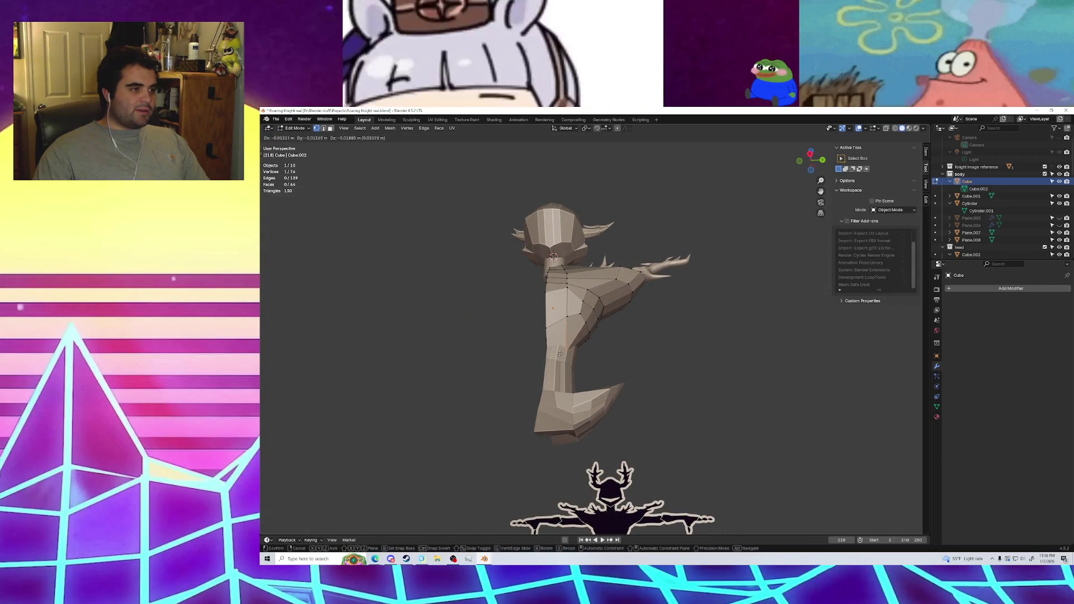
left_click(617, 353)
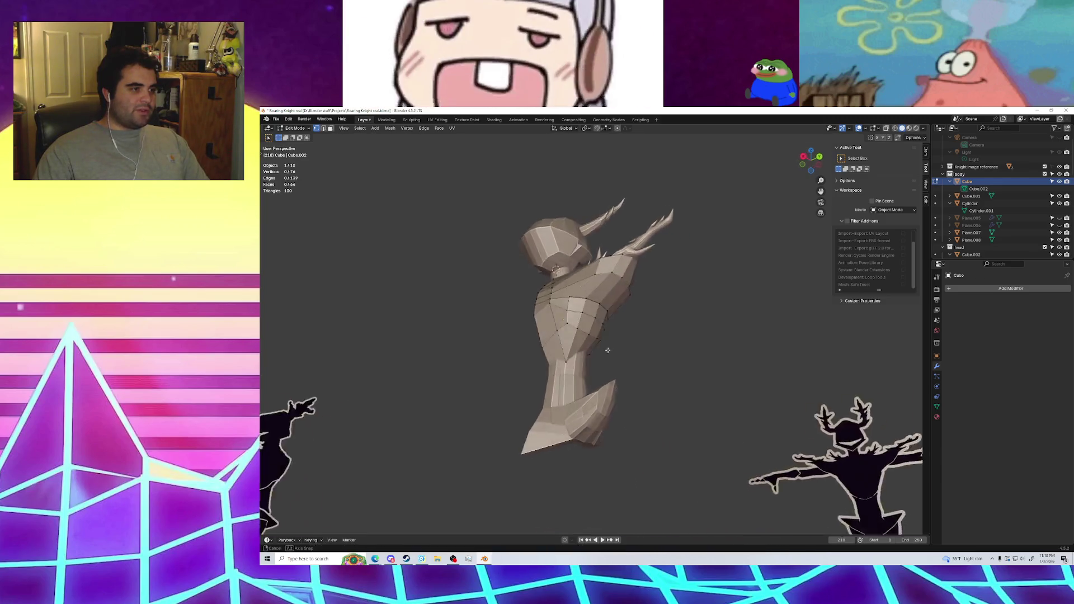
mouse_move(618, 352)
middle_mouse_down()
mouse_move(556, 370)
mouse_move(714, 386)
middle_mouse_up()
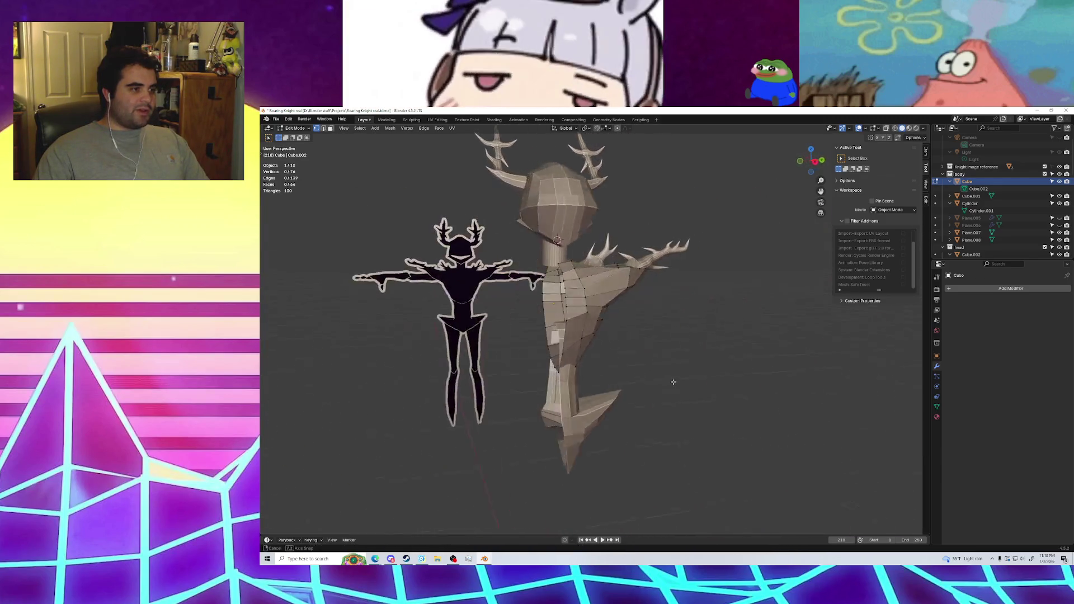
middle_click_drag(713, 386, 650, 371)
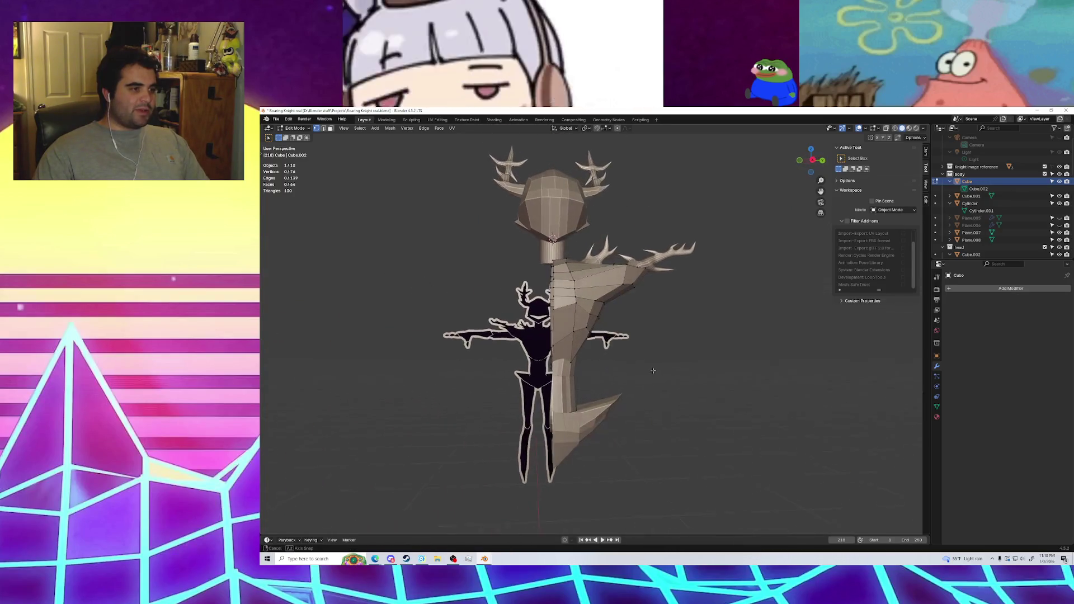
Adjust another vertex on the torso outline, then clear the selection
left_click(571, 362)
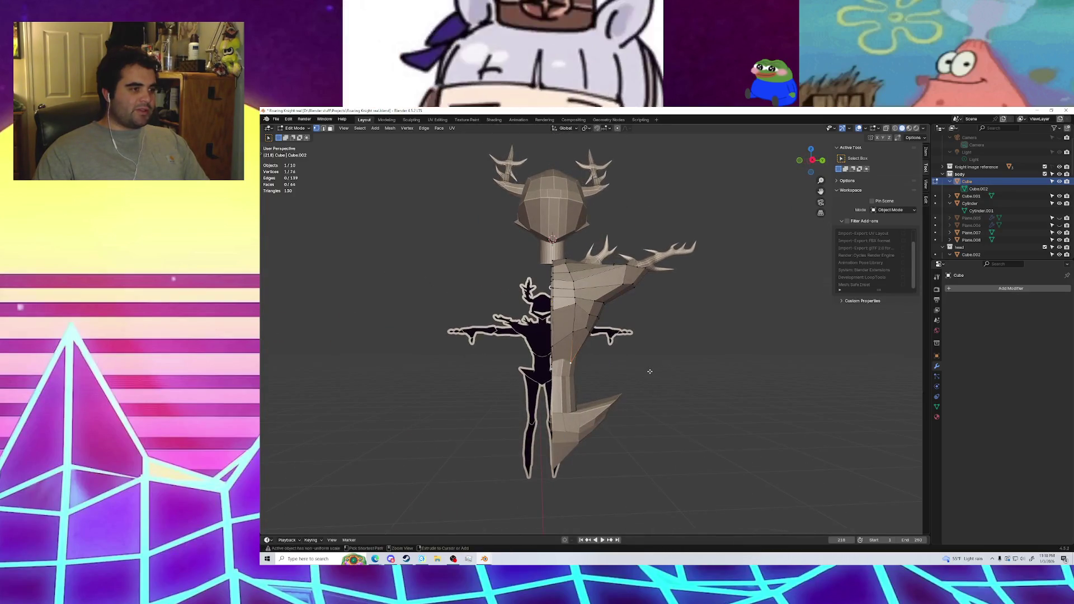
left_click(571, 356)
key("g")
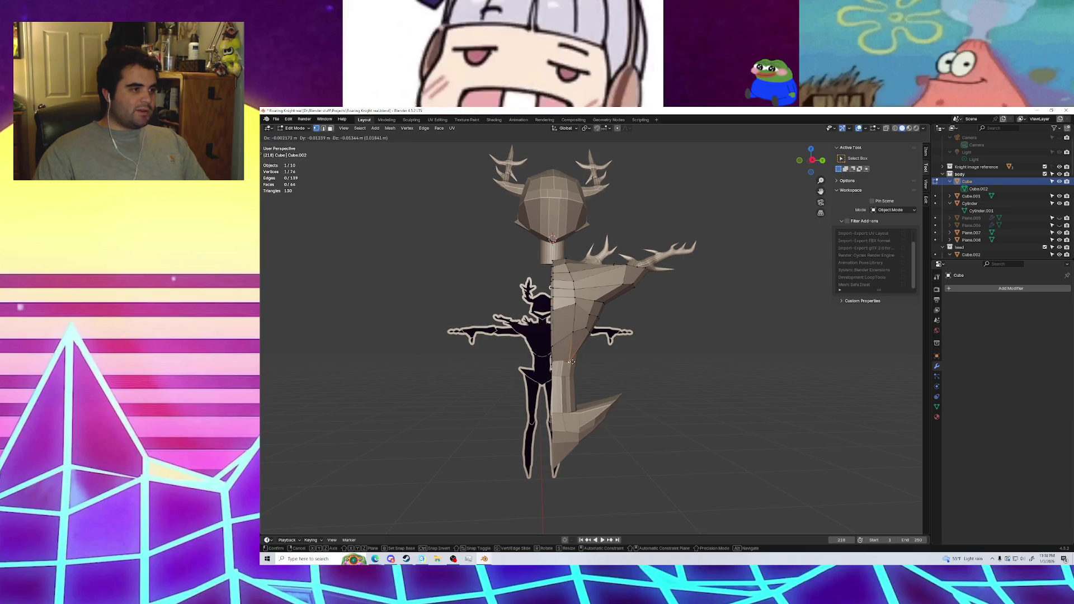
left_click(570, 359)
left_click(567, 362)
middle_click_drag(567, 362, 563, 366)
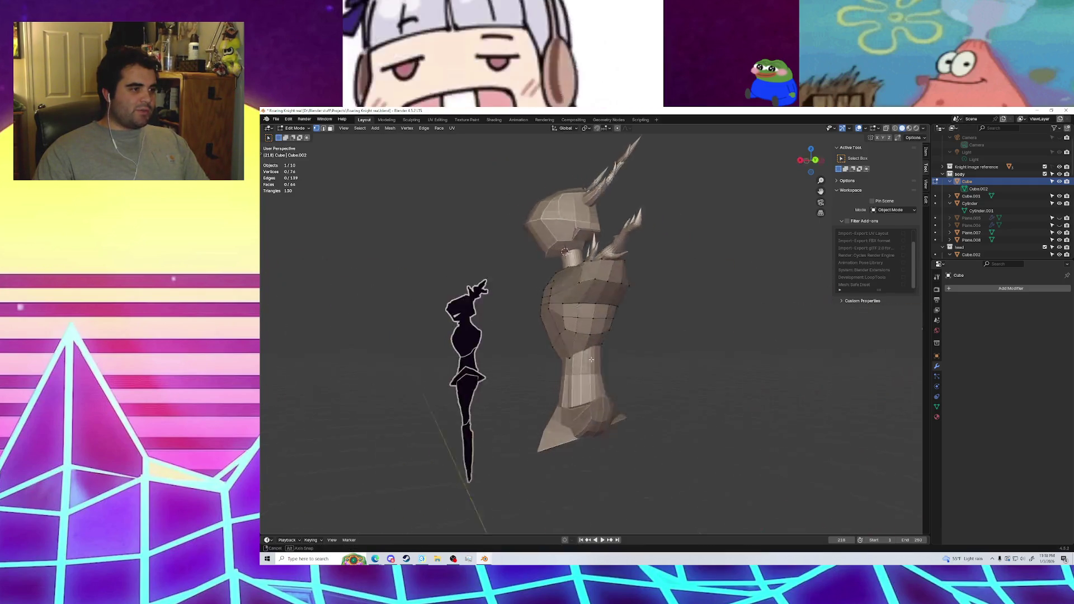
Move the waist vertex above the leg, deselect all, and switch to the right side view
scroll(565, 369, "up", 5)
scroll(582, 386, "up", 3)
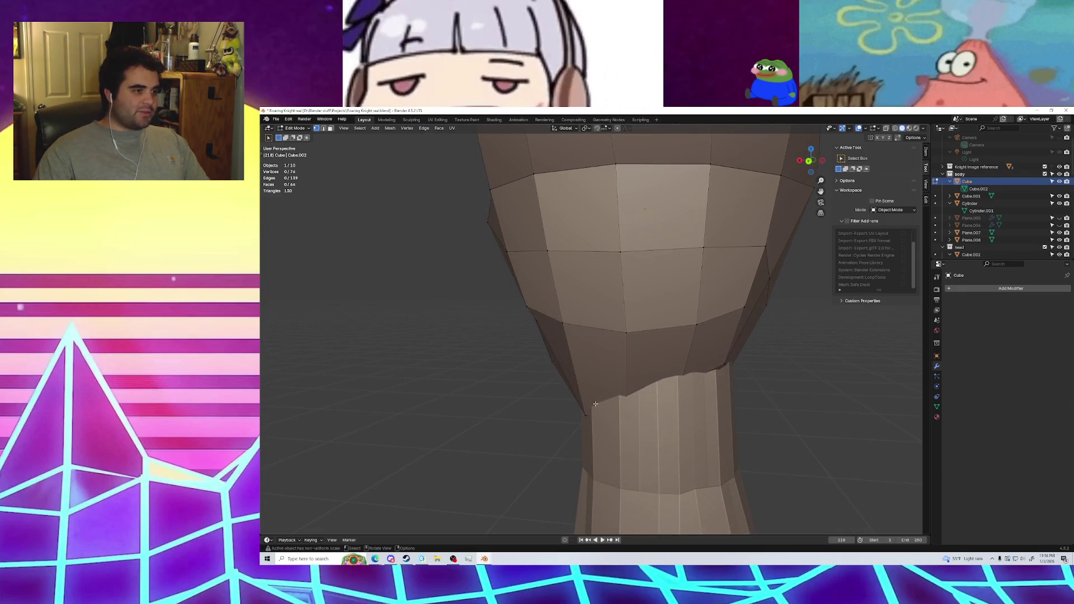
left_click(589, 413)
key("g")
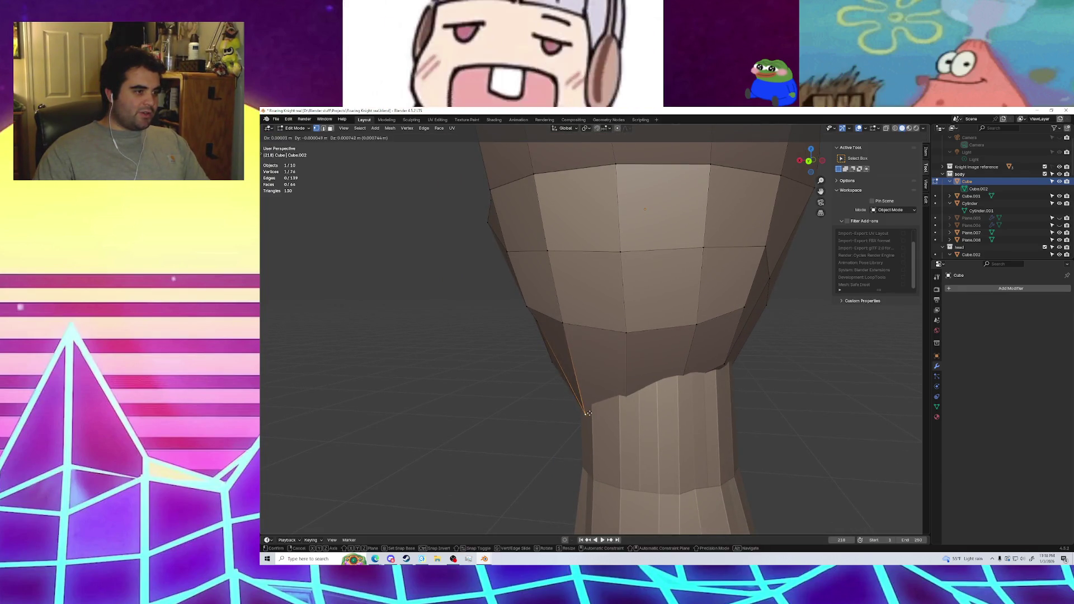
left_click(592, 412)
key("alt+a")
mouse_move(695, 419)
middle_mouse_down()
mouse_move(803, 420)
mouse_move(720, 382)
middle_mouse_up()
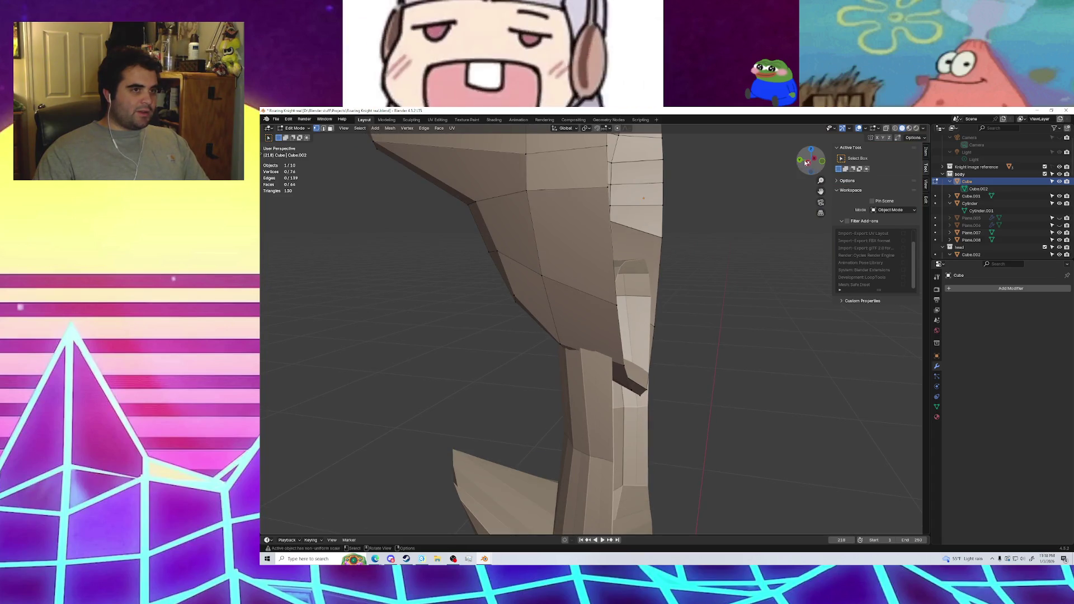
left_click(806, 162)
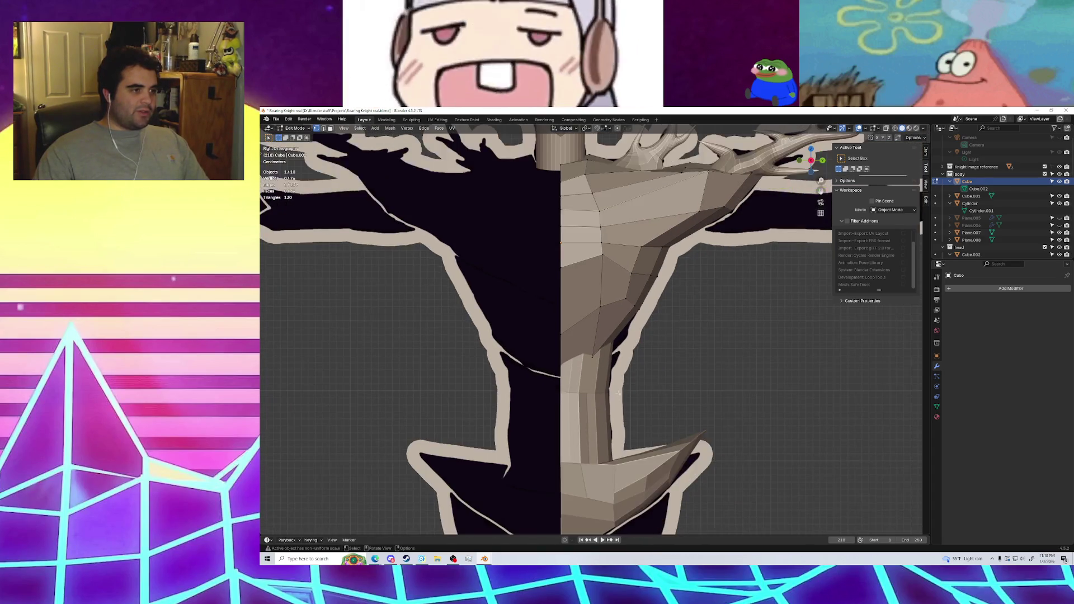
View the leg from the left side and make Cube.001 the edit object
mouse_move(618, 392)
middle_mouse_down()
mouse_move(764, 353)
mouse_move(712, 385)
middle_mouse_up()
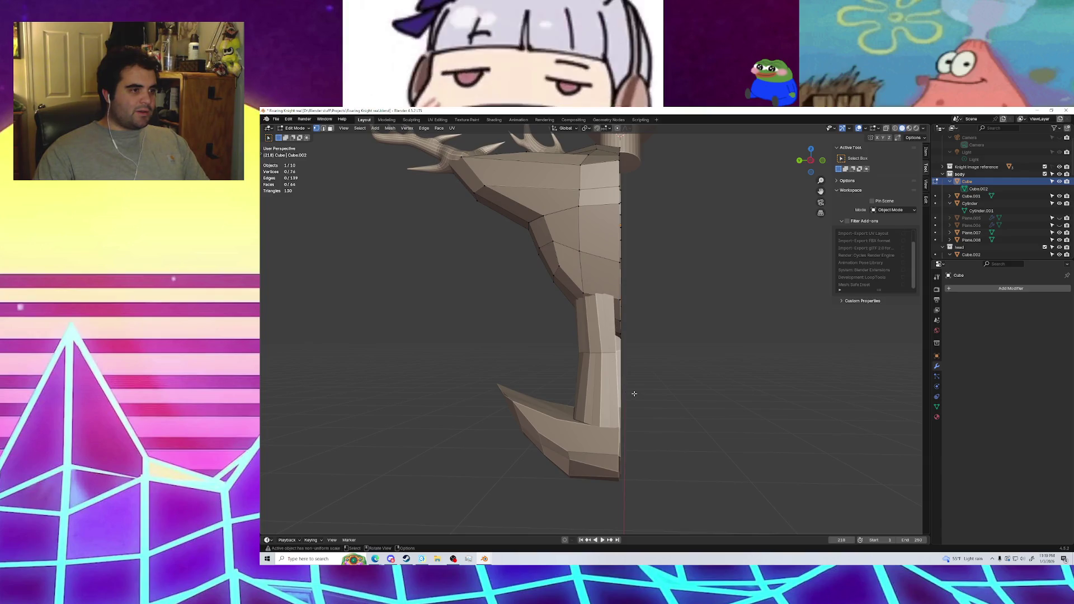
middle_click_drag(633, 394, 656, 400)
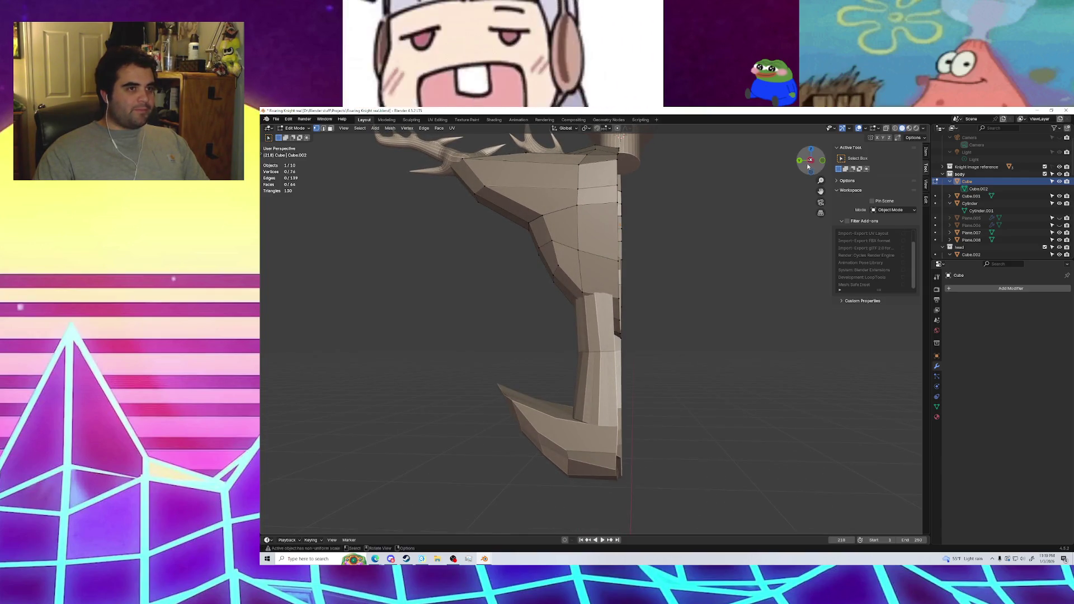
scroll(665, 344, "up", 3)
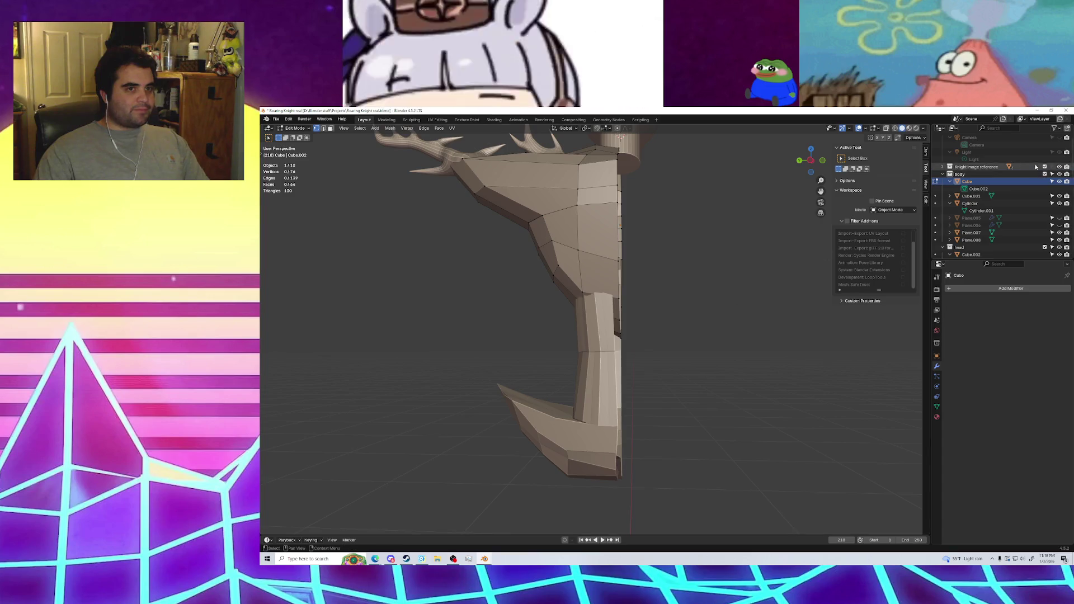
left_click(802, 163)
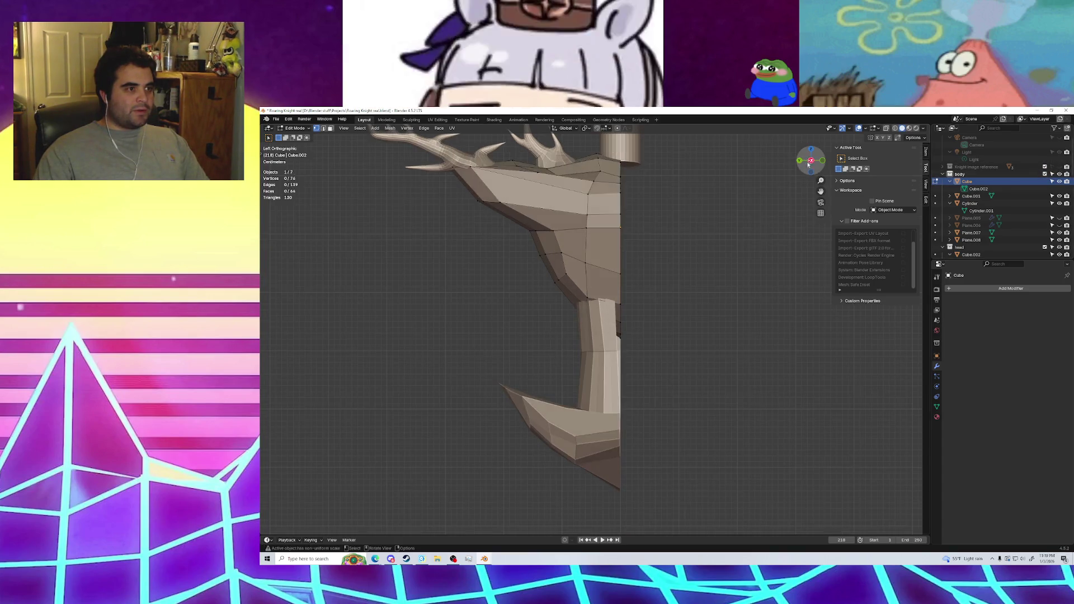
scroll(645, 333, "up", 2)
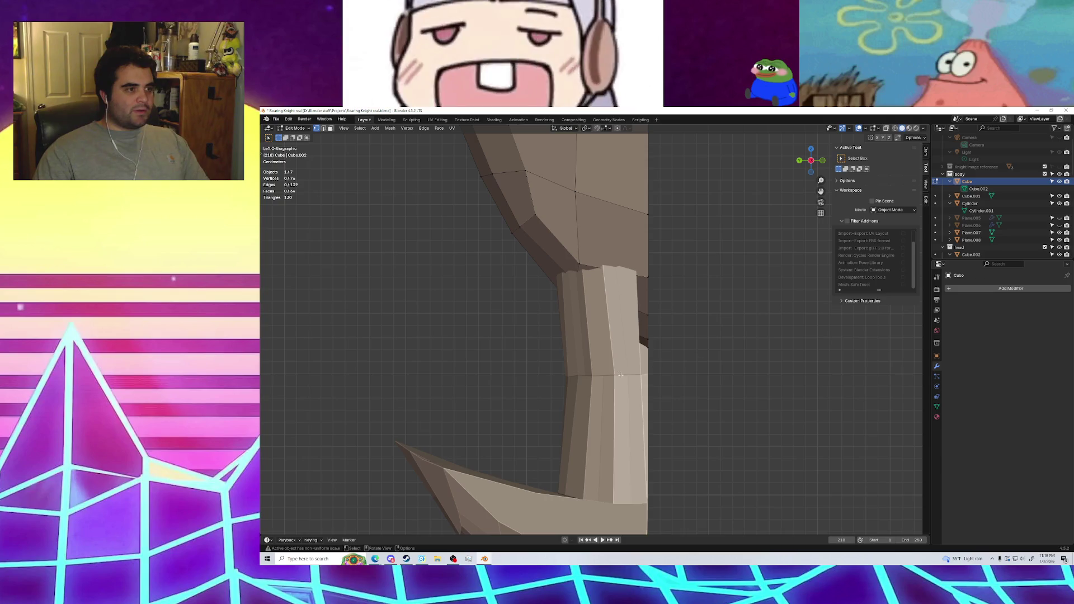
key("alt+q")
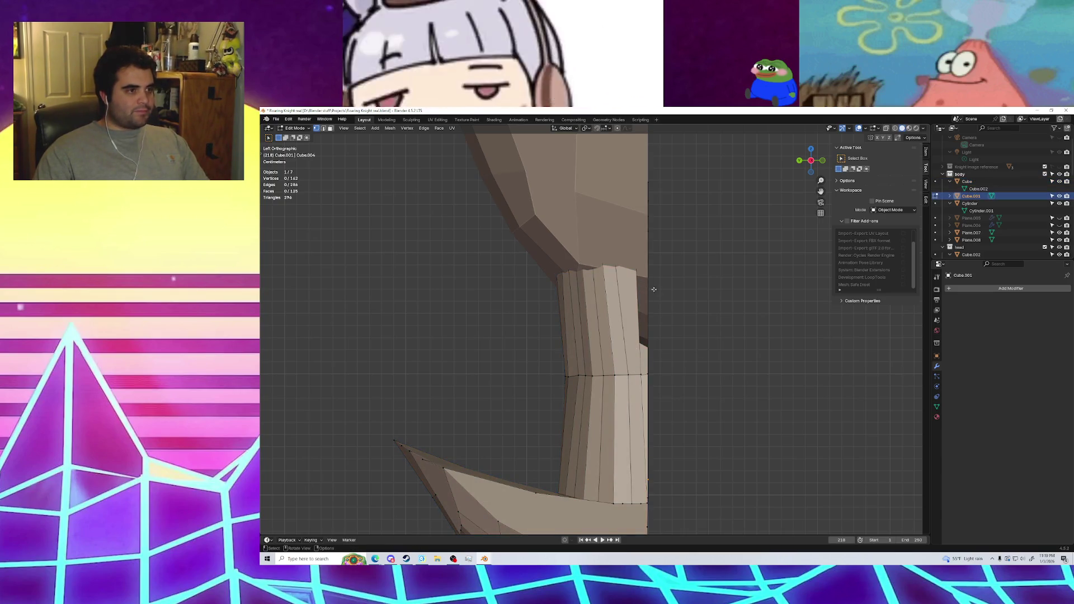
scroll(653, 289, "down", 3)
middle_click_drag(691, 242, 631, 309, "shift")
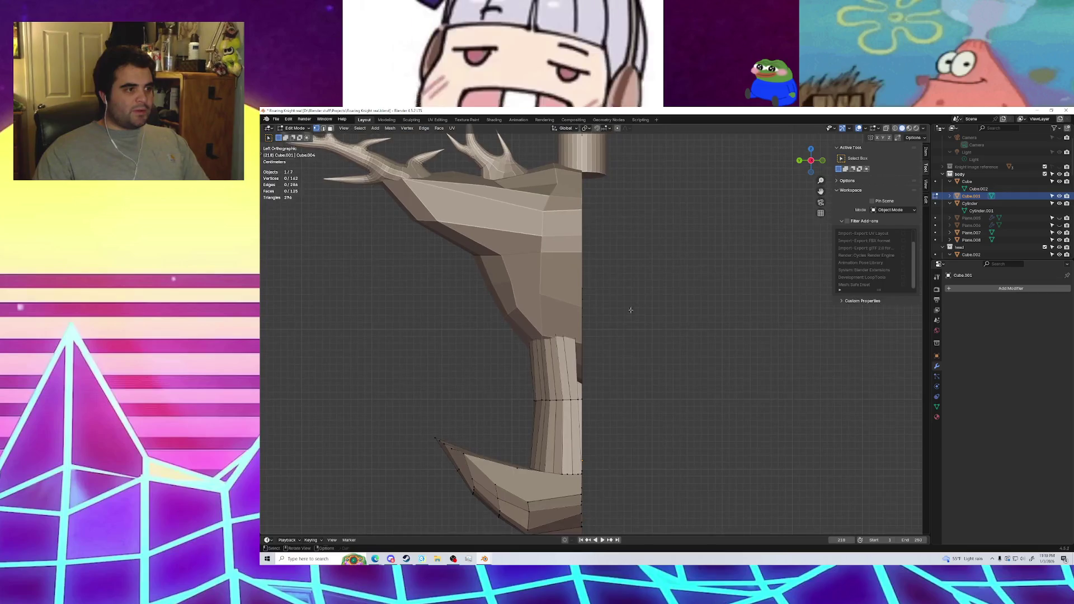
Briefly hide and re-show the neck cylinder, leg, body, antlers and head collection in the Outliner
left_click(1059, 203)
left_click(1058, 203)
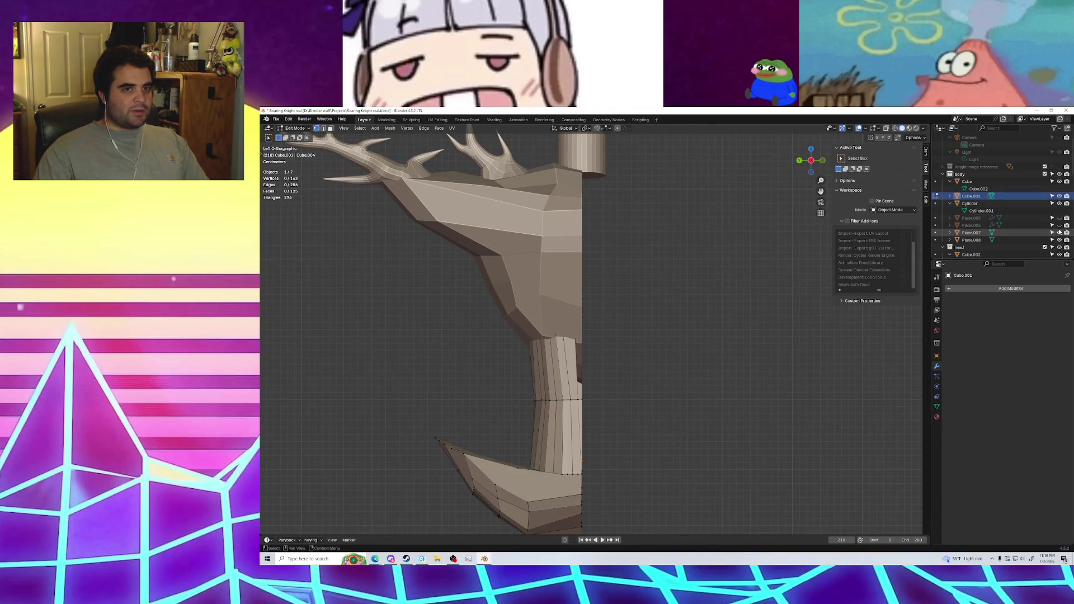
left_click(1058, 196)
left_click(1059, 196)
left_click(1058, 203)
left_click(1058, 203)
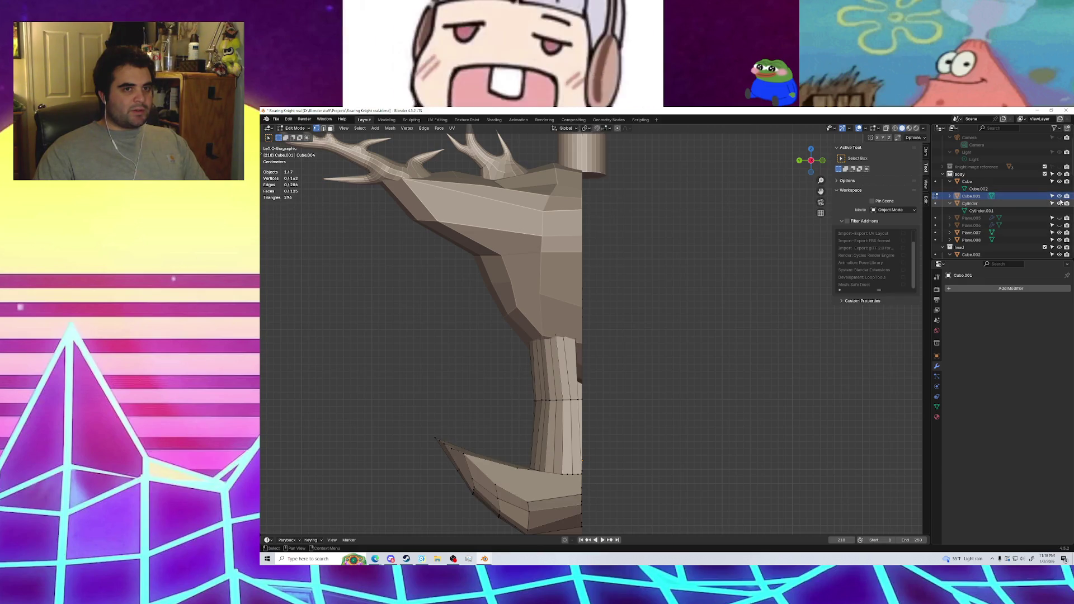
left_click(1058, 181)
left_click(1059, 181)
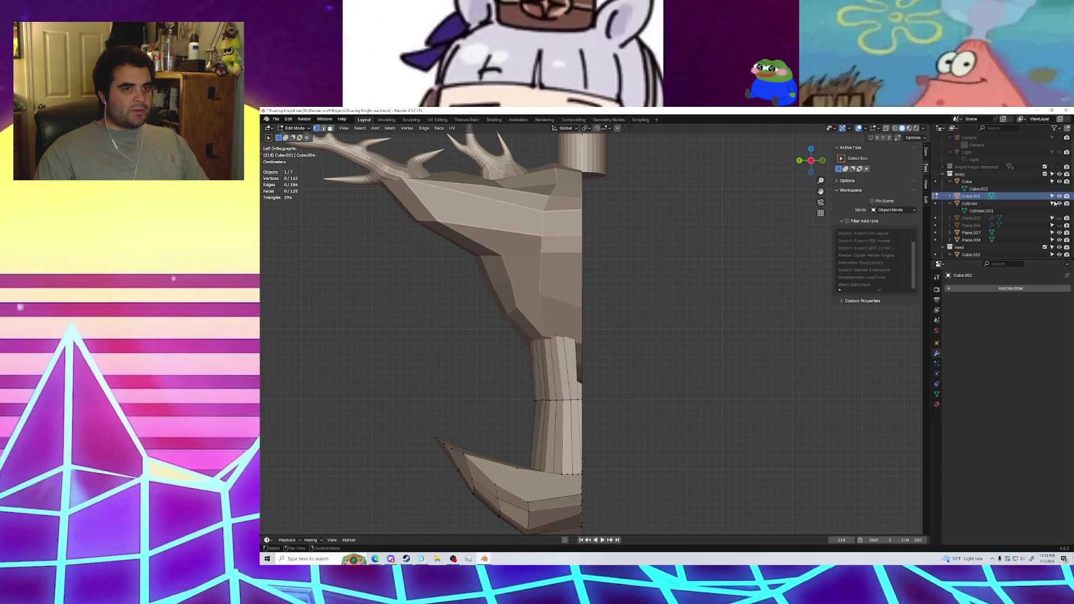
left_click(1058, 203)
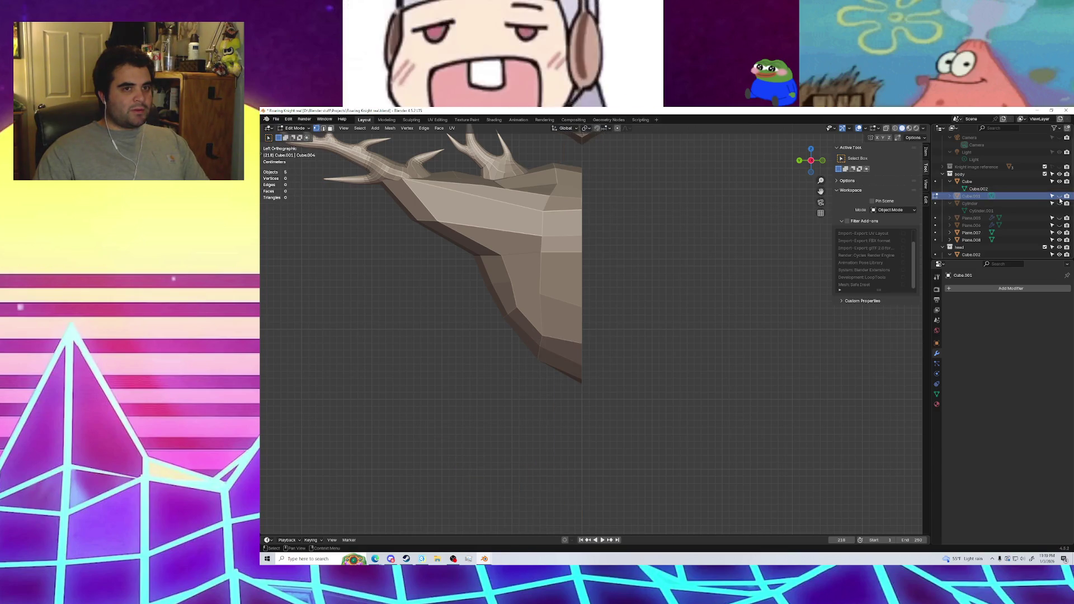
left_click(1058, 203)
left_click(1058, 232)
left_click(1059, 232)
left_click(1059, 239)
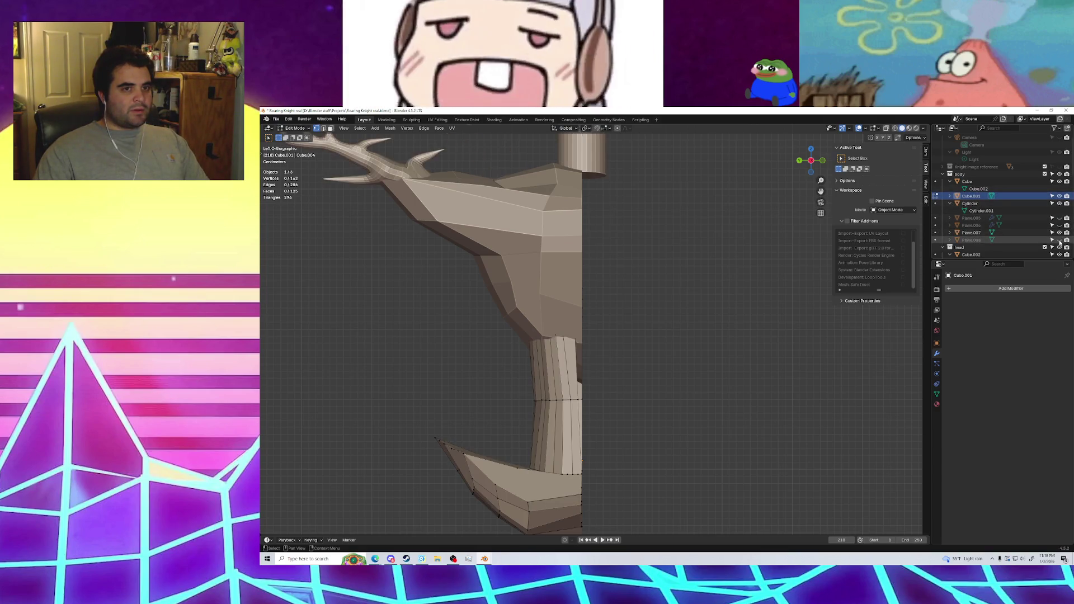
left_click(1058, 240)
left_click(1059, 247)
left_click(1058, 247)
scroll(1009, 204, "up", 1)
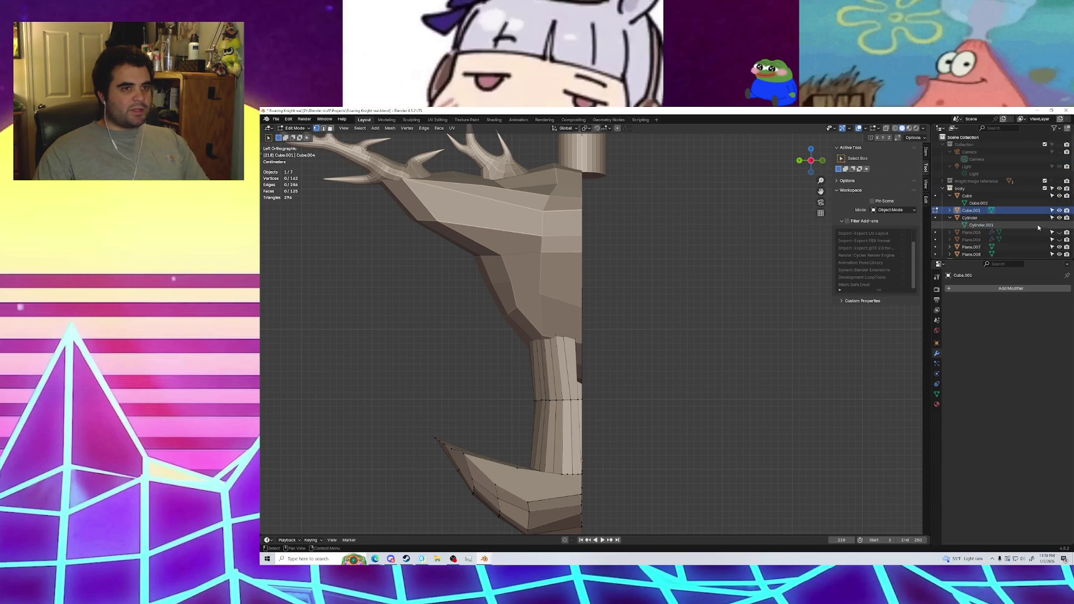
Hide the head mesh Cube and switch editing to the leg mesh Cube.001
left_click(966, 196)
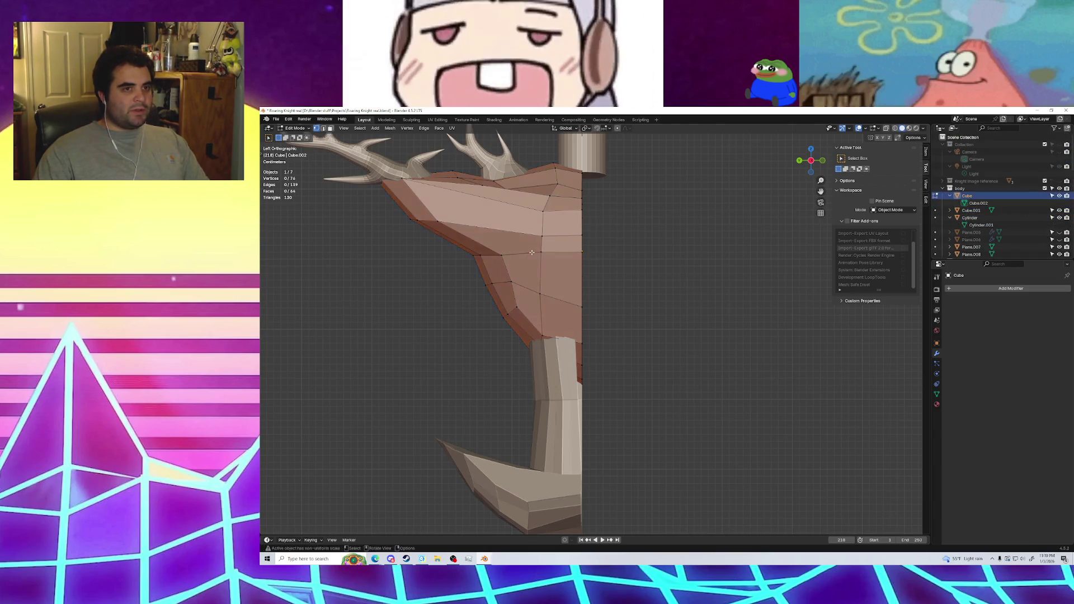
left_click(1059, 196)
scroll(640, 309, "up", 2)
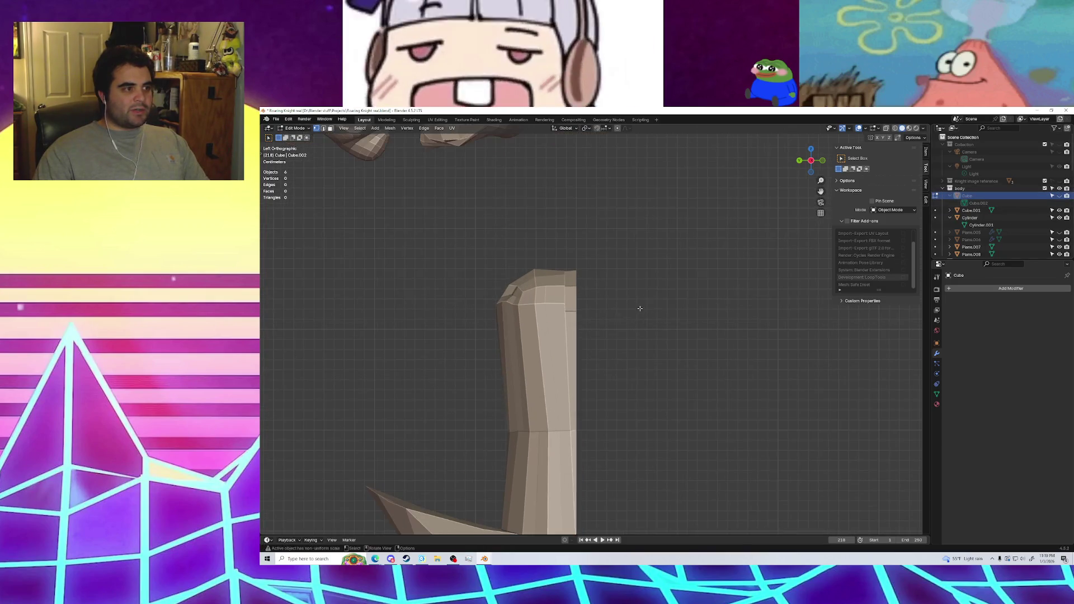
middle_click_drag(615, 305, 638, 276, "shift")
key("alt+q")
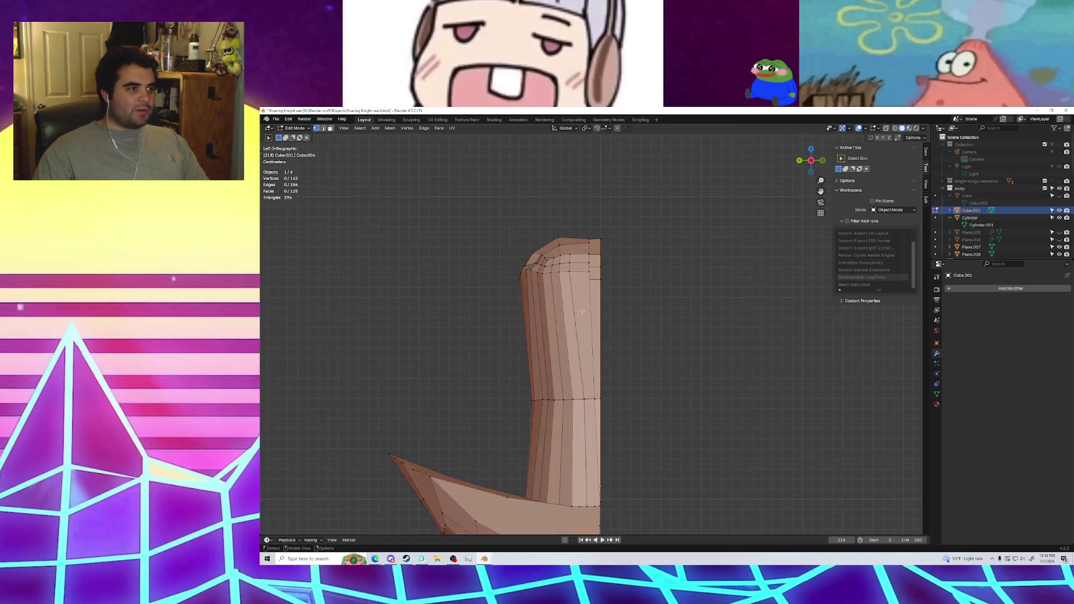
scroll(611, 277, "up", 2)
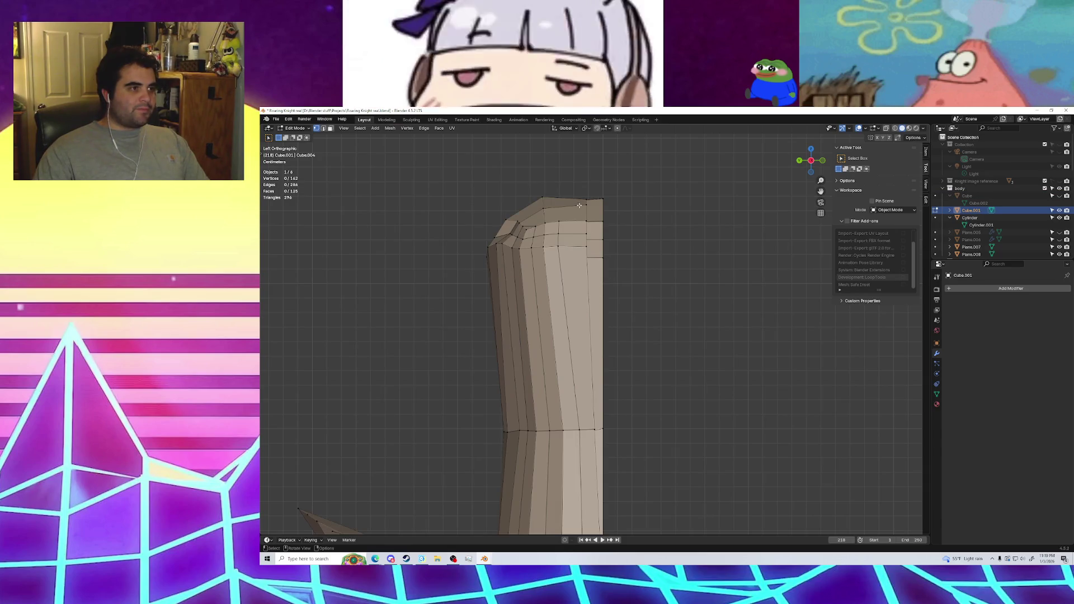
Move the selected leg vertices, then shift the top-edge vertices into line
key("g")
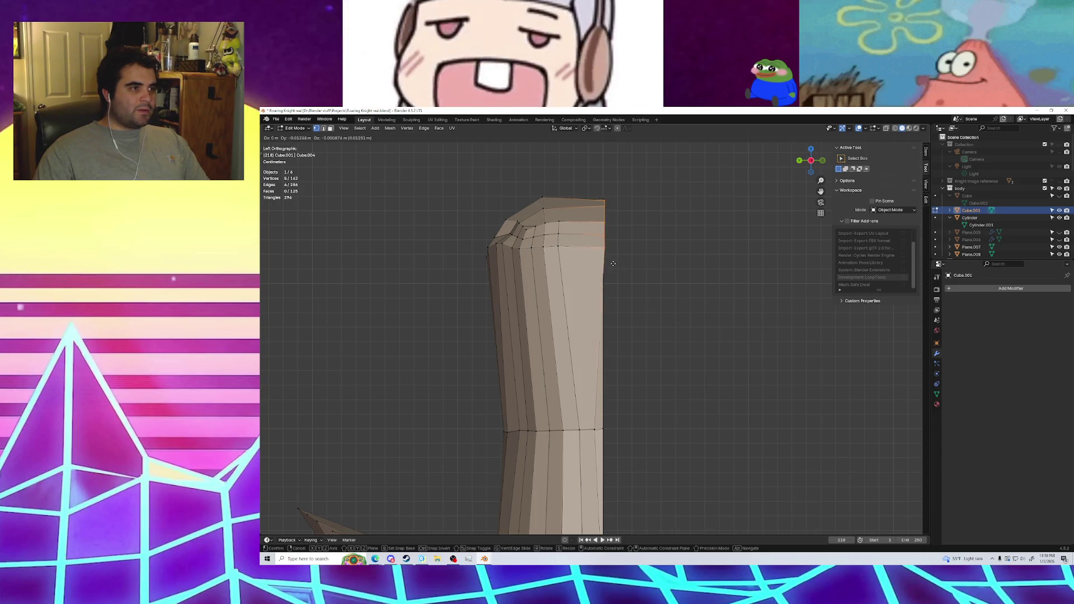
left_click(610, 261)
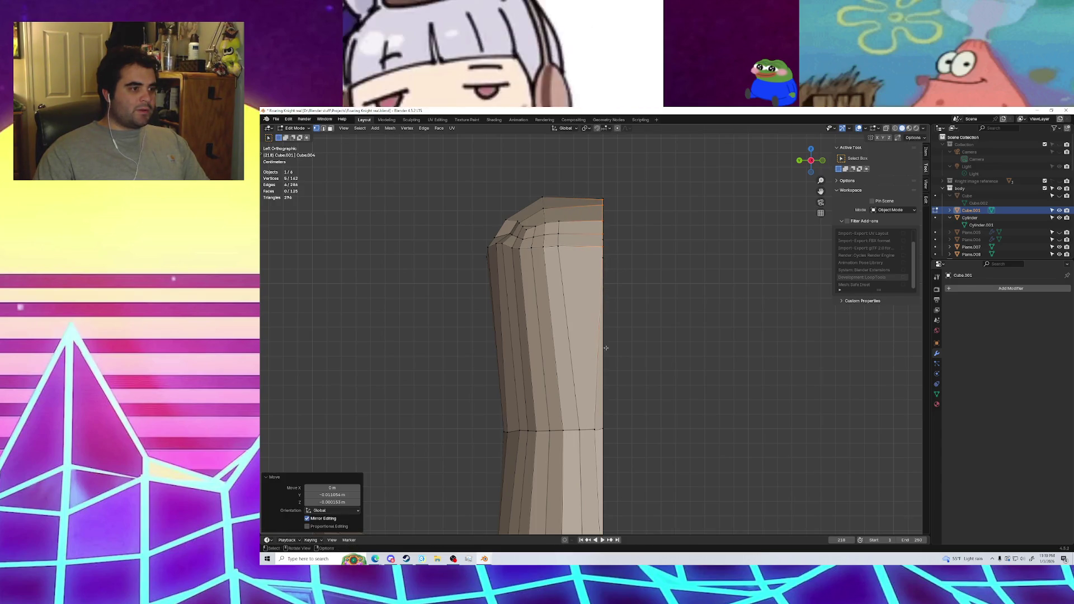
left_click(606, 422)
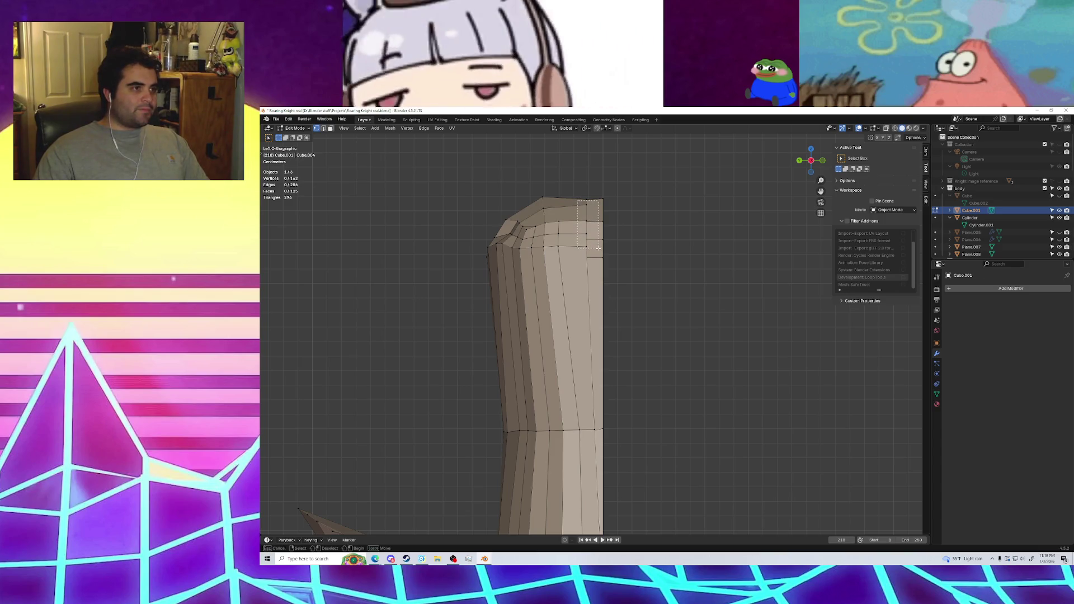
scroll(599, 248, "up", 4)
scroll(596, 273, "down", 3)
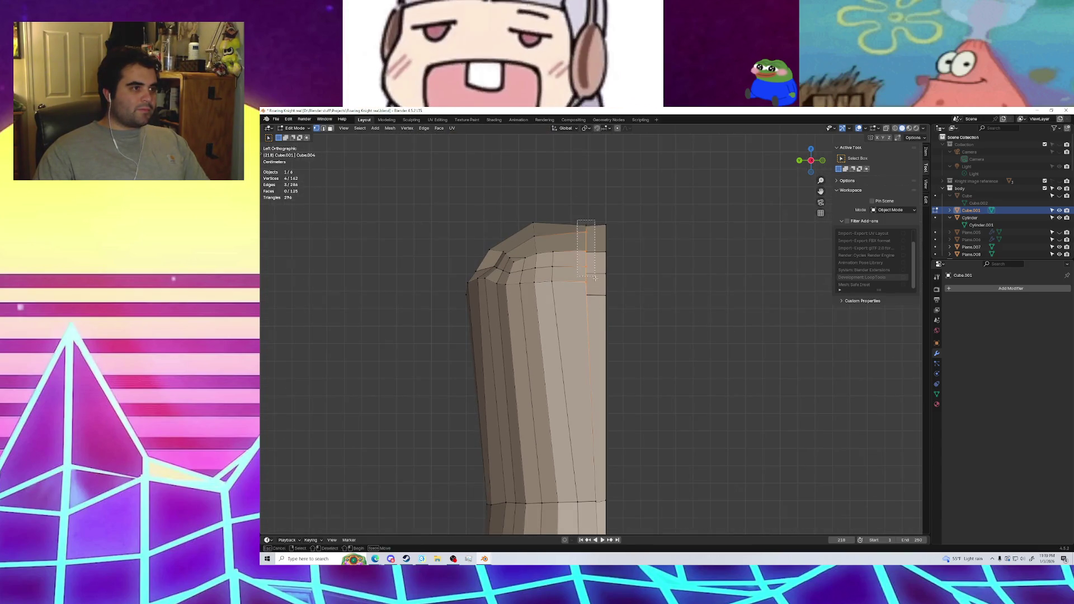
key("g")
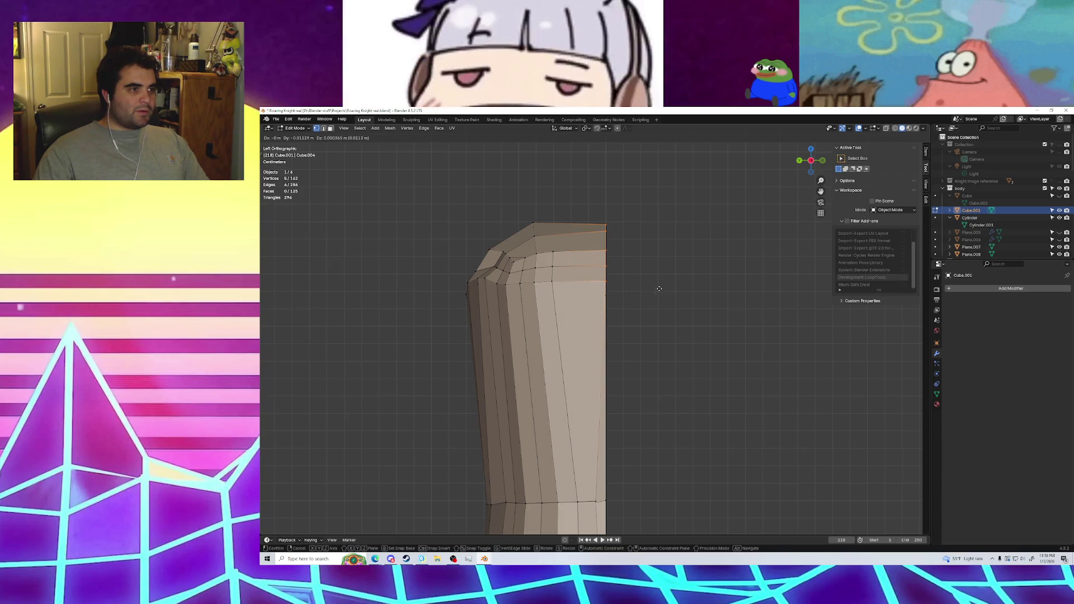
left_click(658, 288)
Move a knee-seam vertex and orbit around the leg to check its shape
scroll(628, 319, "up", 3)
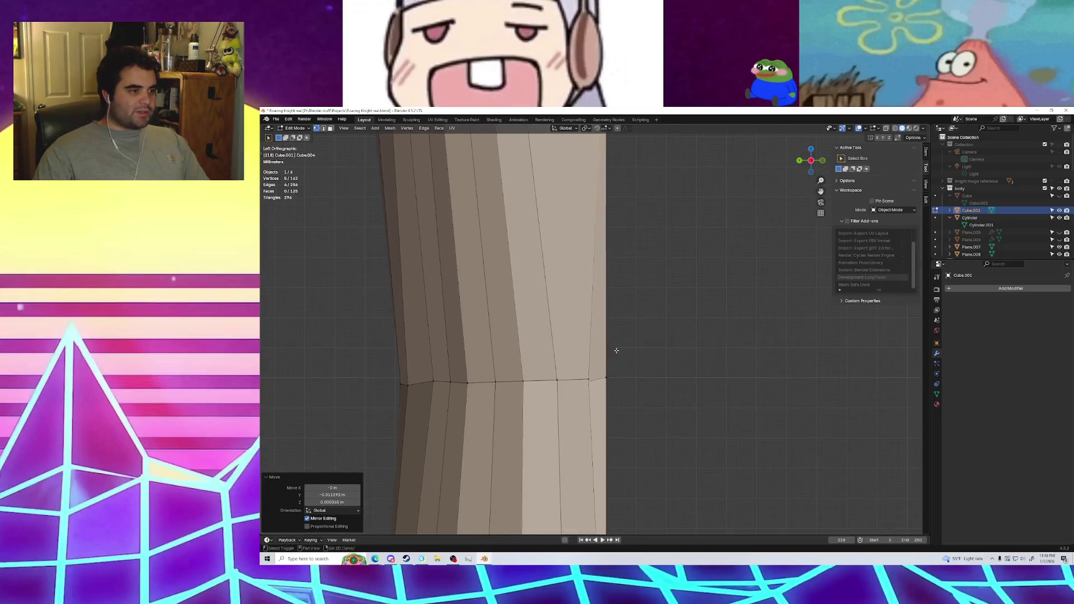
left_click(605, 378)
key("g")
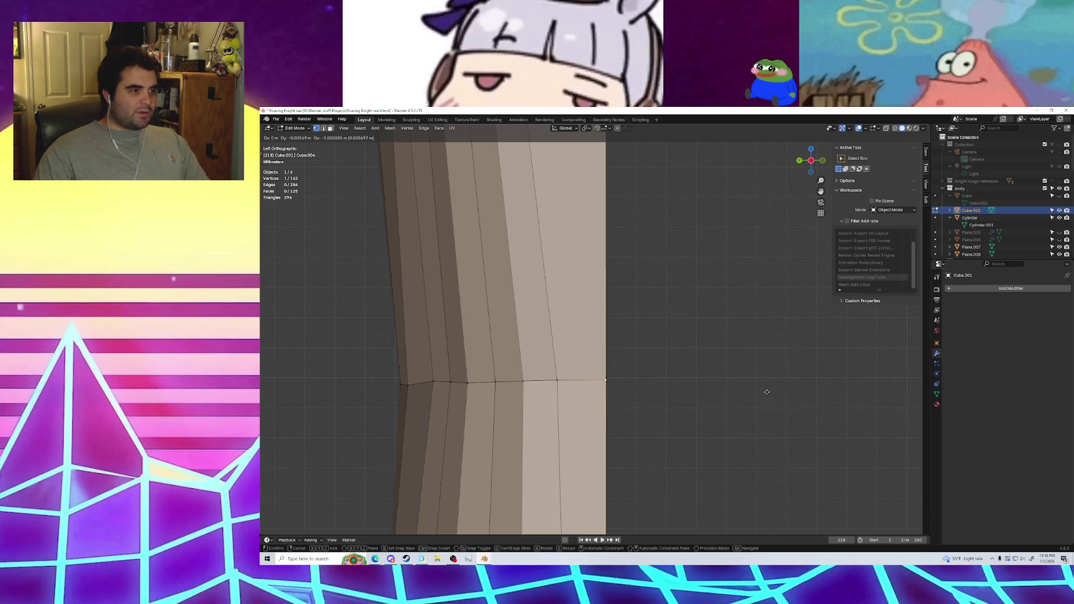
left_click(763, 391)
middle_click_drag(758, 395, 720, 437)
scroll(699, 442, "down", 6)
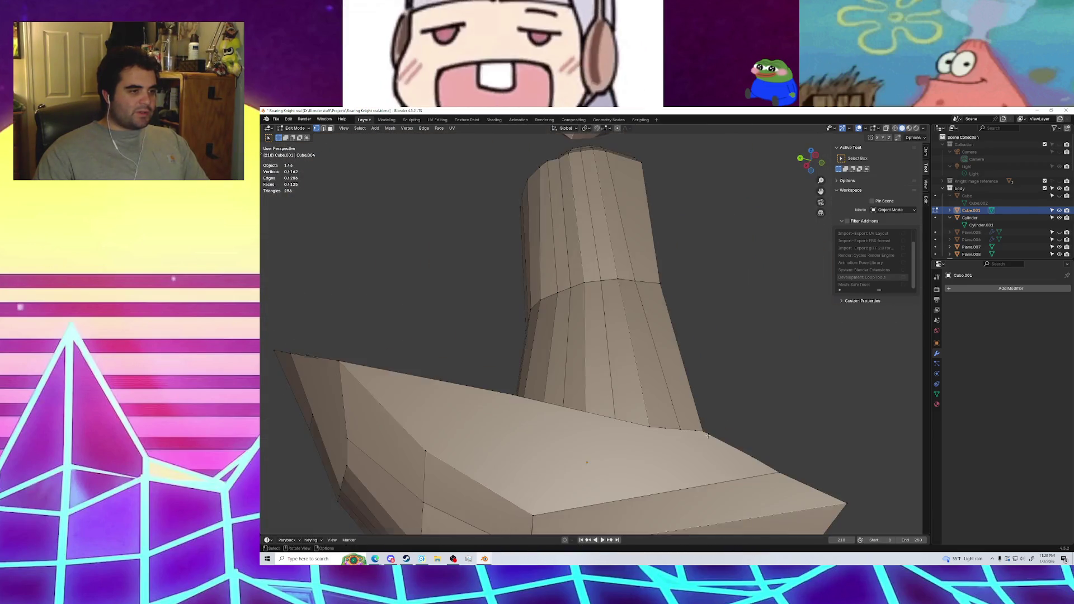
In Left Orthographic view, move the first two inner-edge foot vertices into line with the seam
scroll(692, 448, "down", 3)
left_click(810, 165)
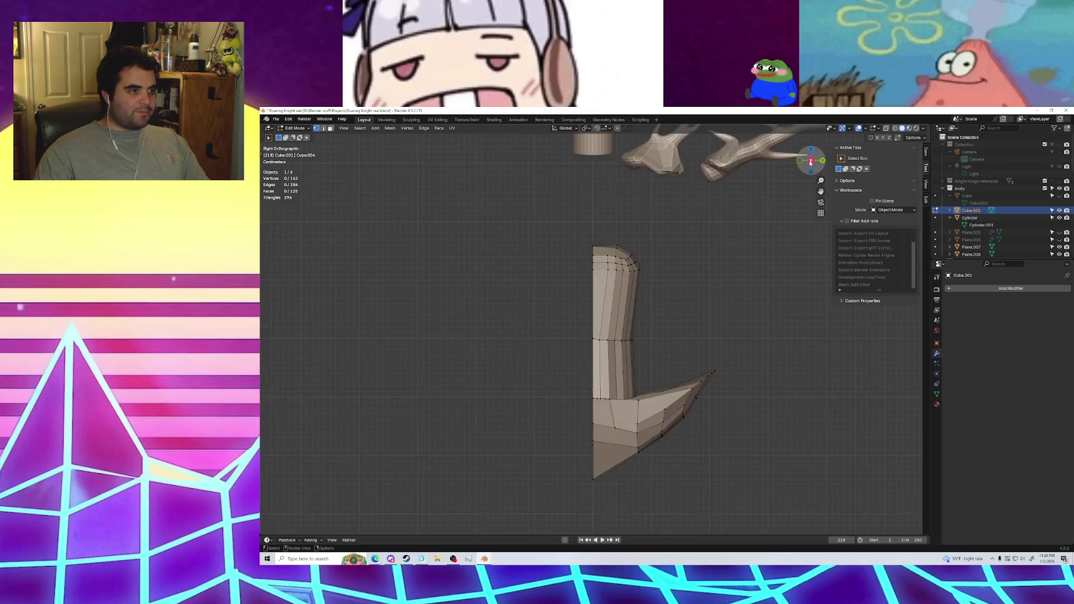
middle_click_drag(722, 396, 647, 395, "shift")
scroll(643, 400, "up", 3)
scroll(627, 413, "up", 2)
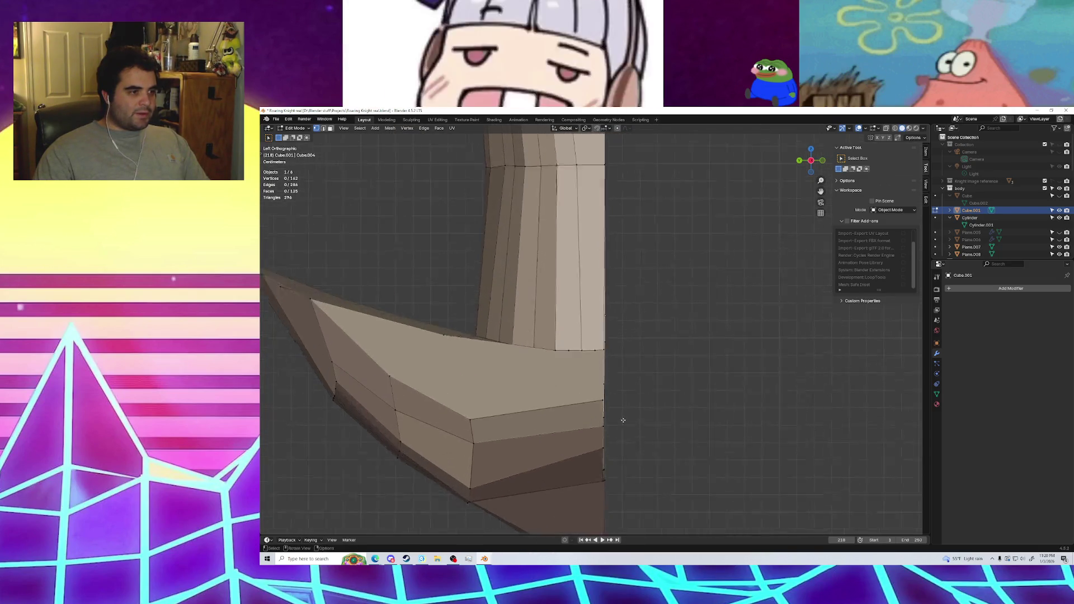
scroll(622, 391, "up", 2)
scroll(618, 391, "up", 3)
scroll(613, 389, "up", 2)
middle_click_drag(613, 389, 606, 371, "shift")
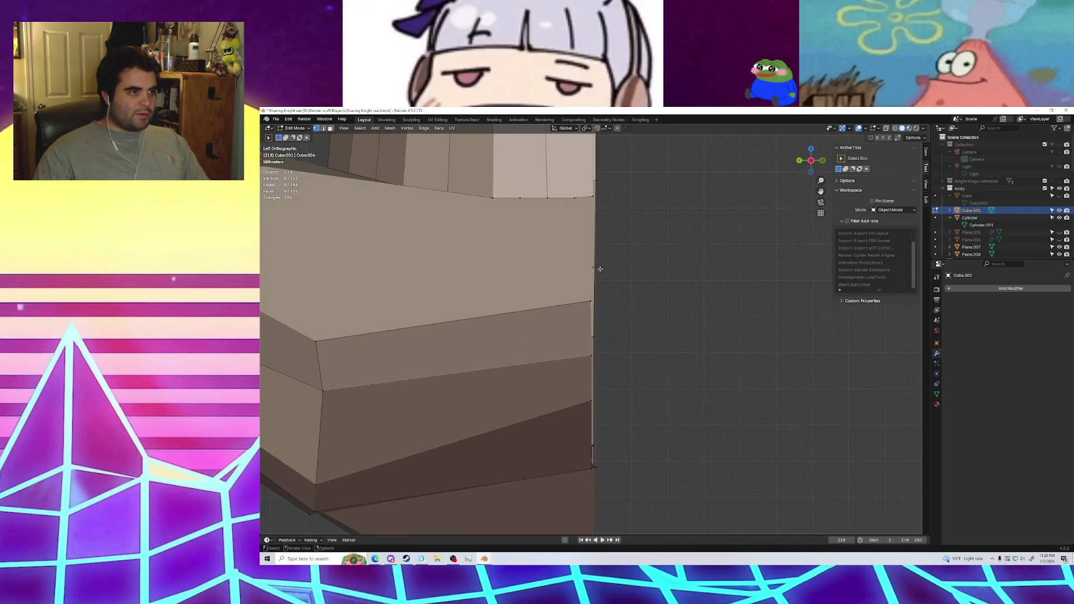
left_click(591, 302)
key("g")
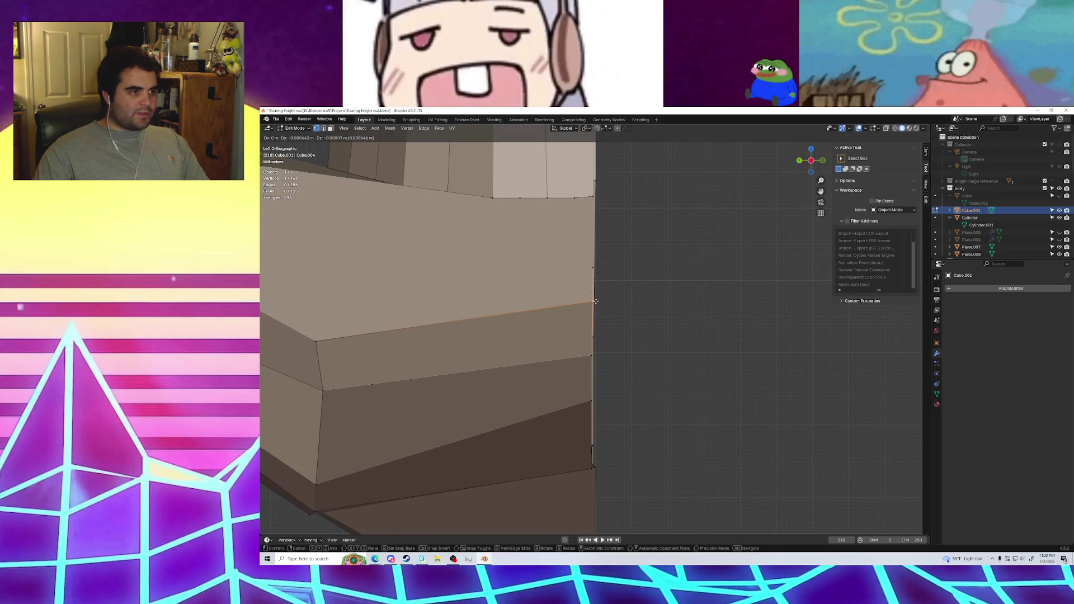
left_click(595, 301)
left_click(592, 355)
key("g")
left_click(592, 386)
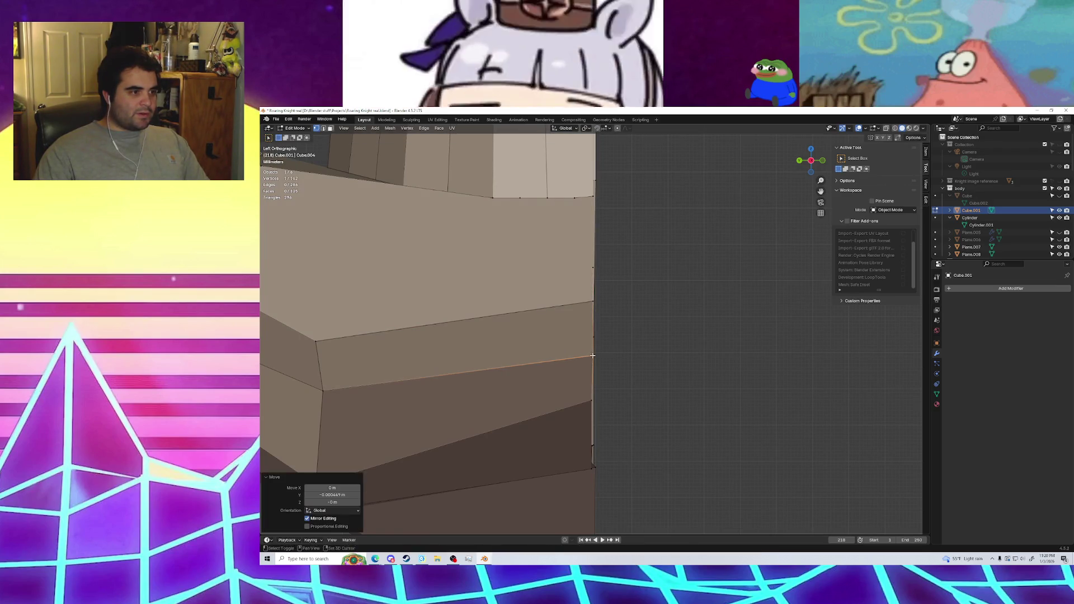
Line up the lower vertices further down the foot's inner edge
left_click(591, 398)
key("g")
left_click(600, 397)
left_click(592, 446)
key("g")
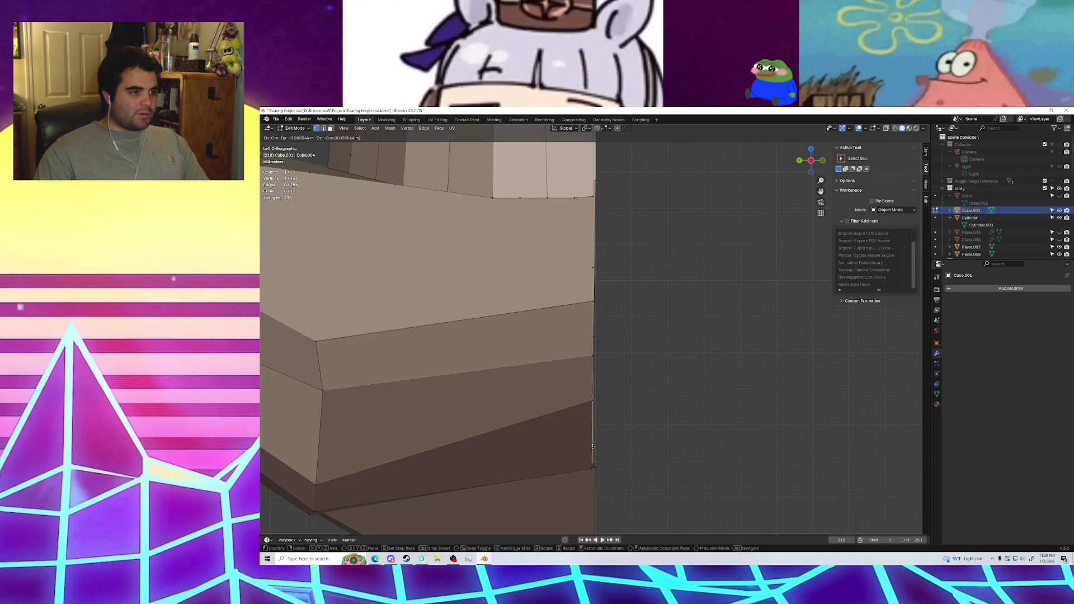
left_click(599, 444)
scroll(611, 453, "up", 3)
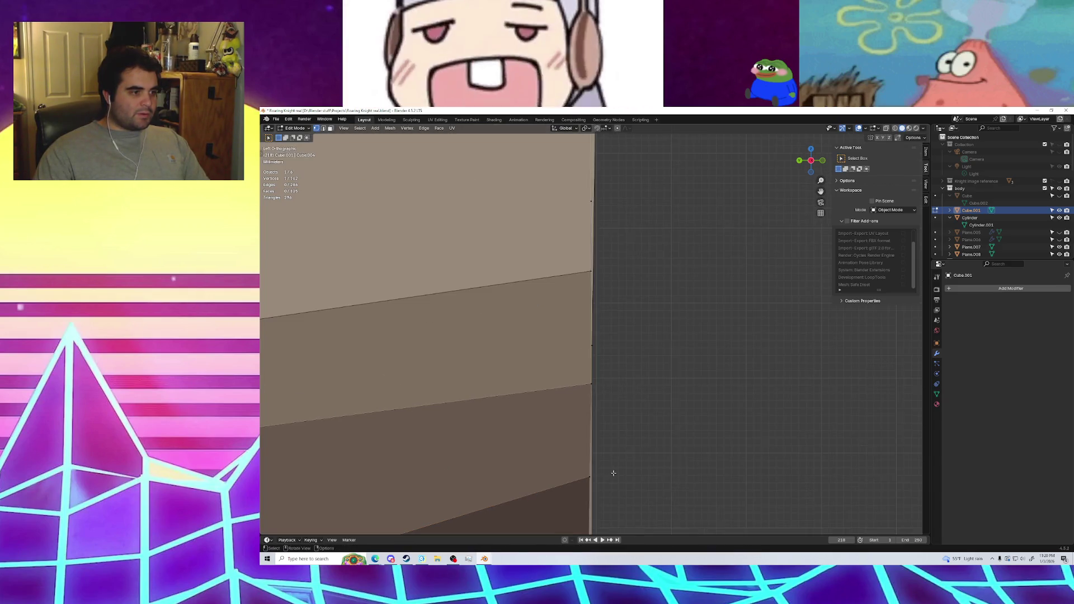
key("g")
left_click(588, 405)
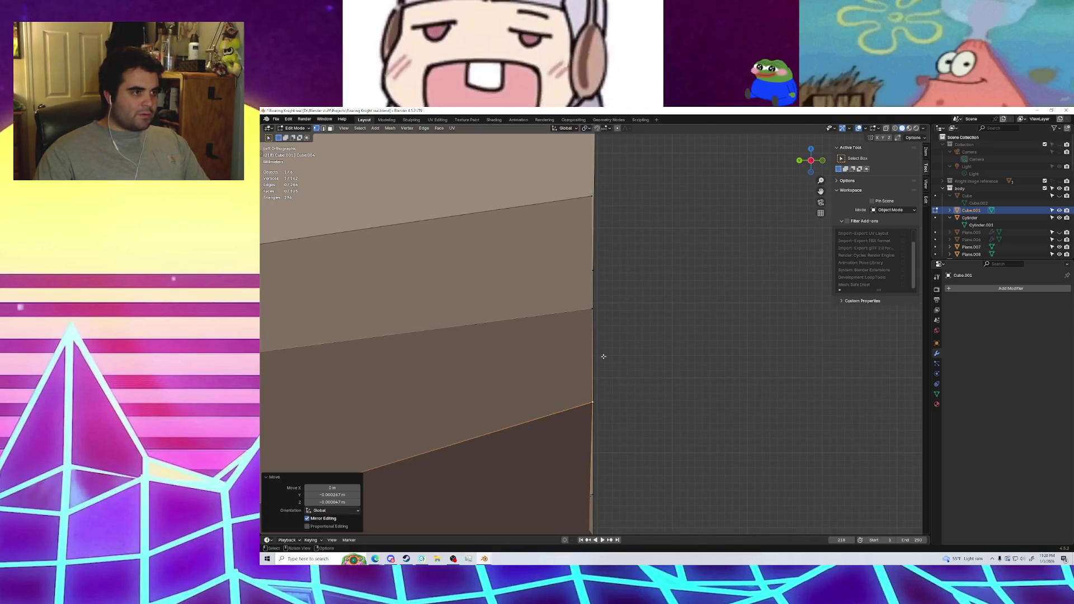
scroll(588, 380, "down", 1)
scroll(587, 345, "up", 3, "shift")
scroll(586, 345, "up", 2)
Nudge two more upper inner-edge vertices into line with the centre seam
left_click(568, 314)
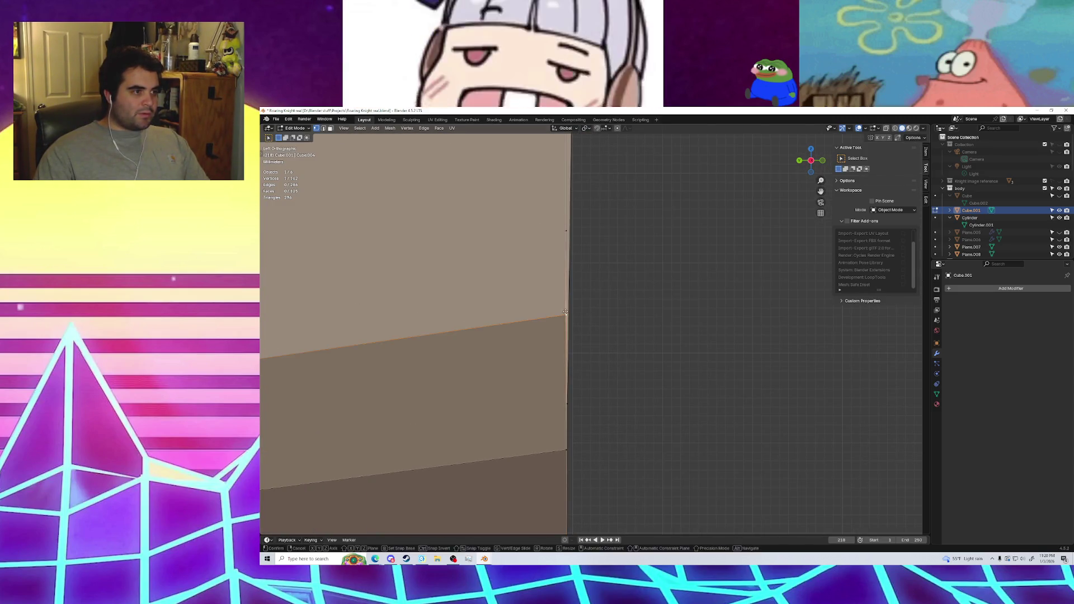
key("g")
left_click(575, 314)
scroll(576, 330, "up", 2)
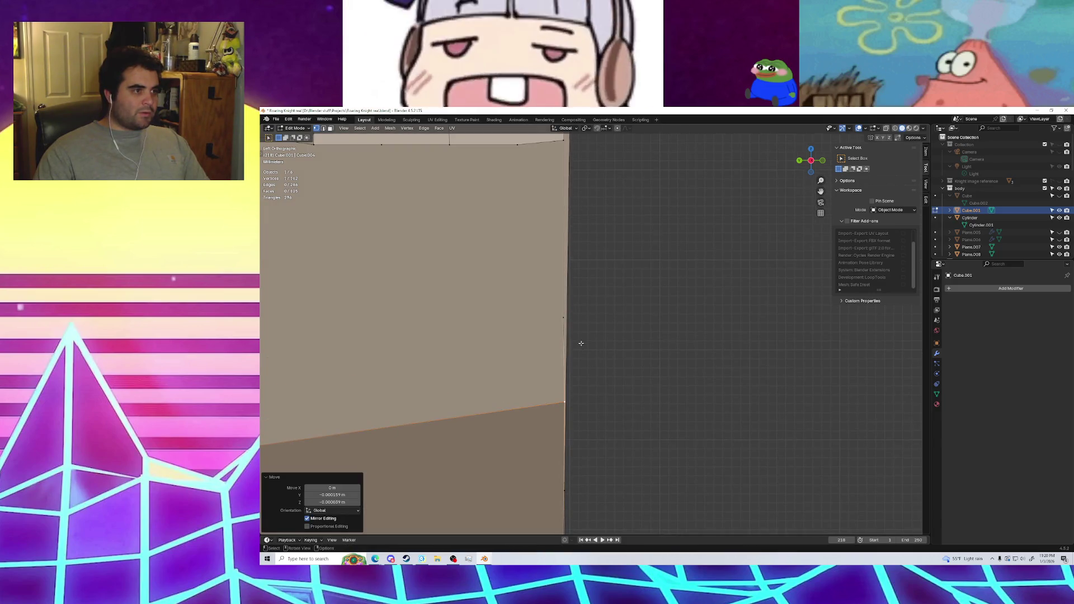
left_click(575, 320)
key("g")
left_click(583, 322)
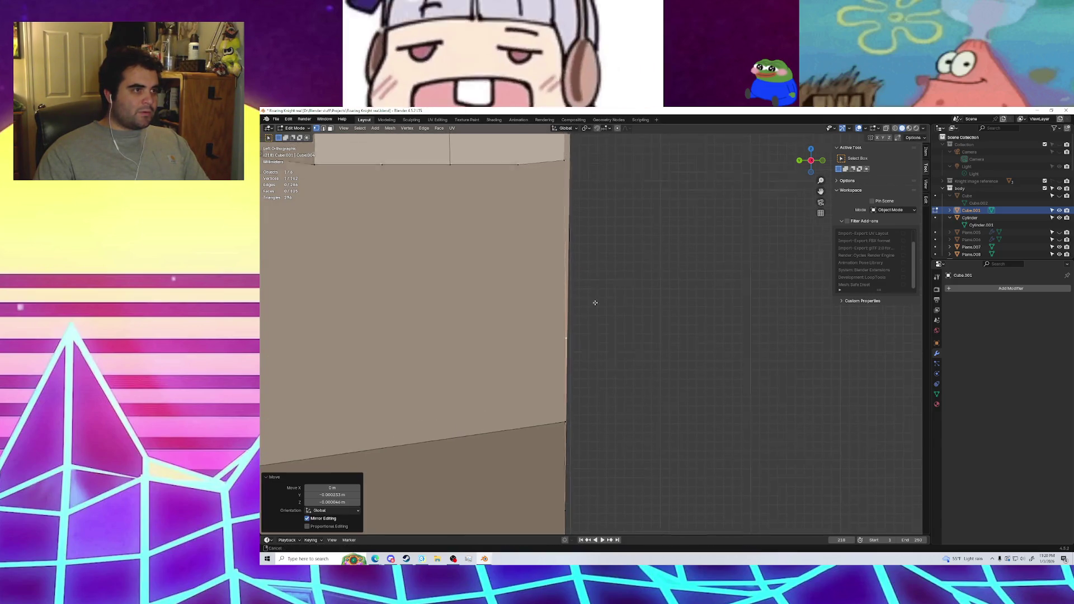
Check the LoopTools vertex menu, dismiss it, and move one last vertex into line
scroll(565, 296, "down", 2)
key("g")
left_click(548, 299)
key("g")
left_click(549, 298)
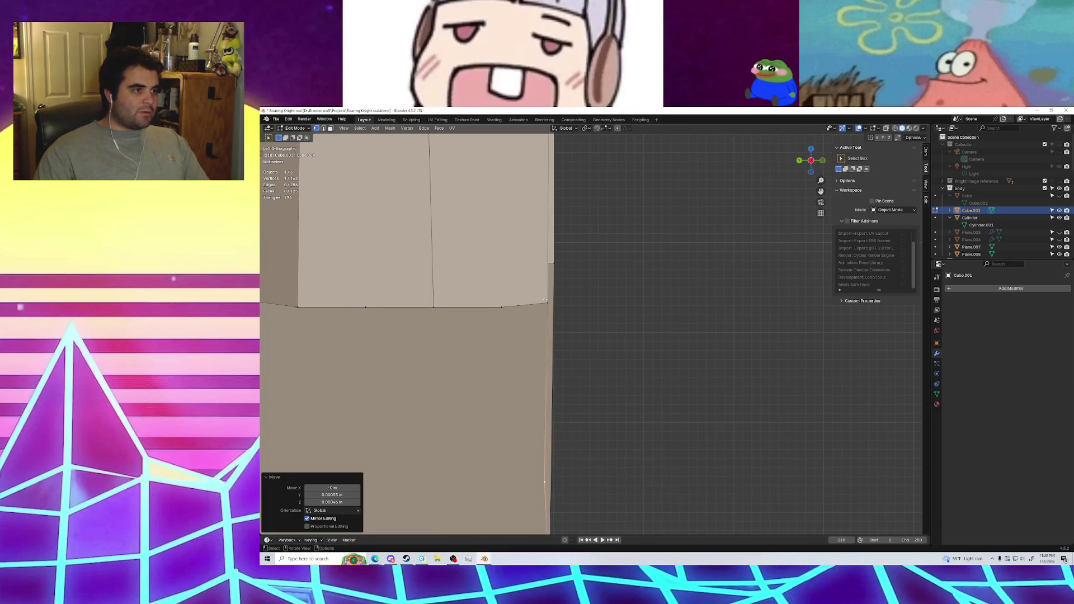
right_click(548, 299)
key("Escape")
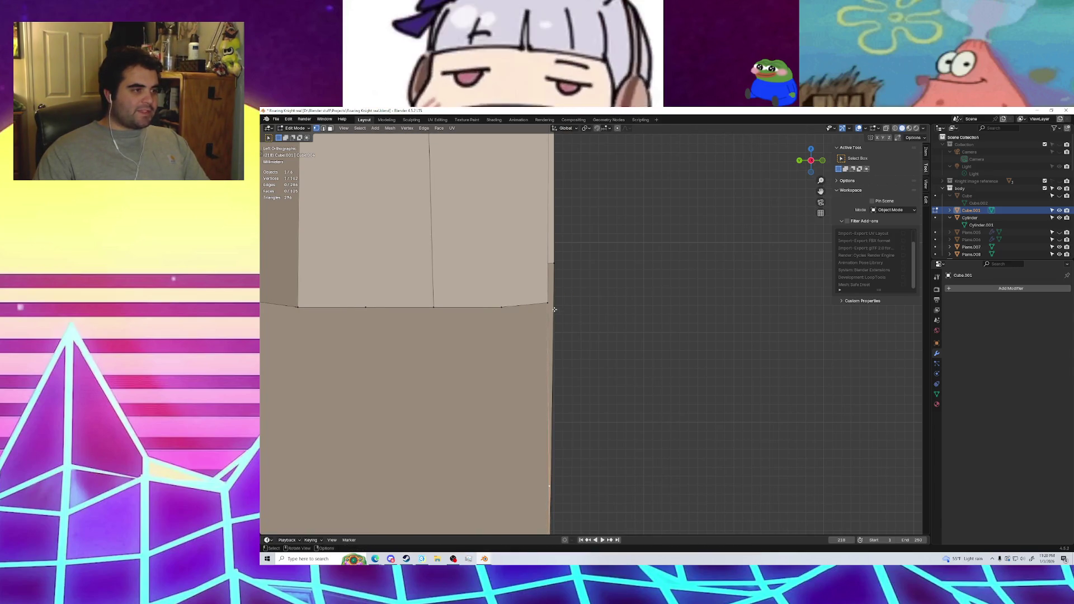
key("g")
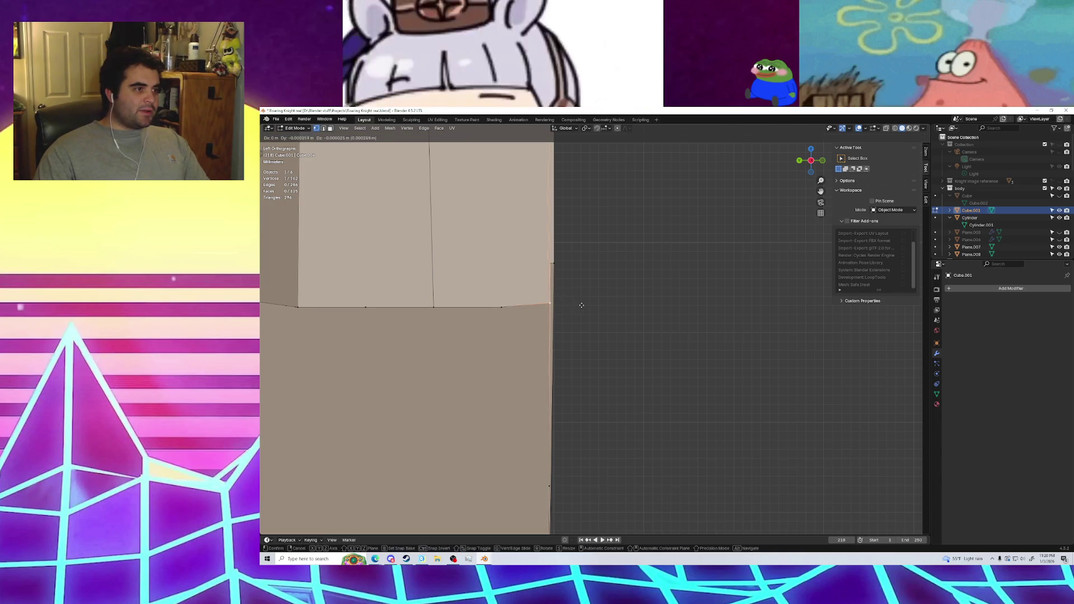
left_click(605, 307)
scroll(601, 302, "down", 2)
scroll(601, 302, "down", 3)
scroll(615, 336, "down", 2)
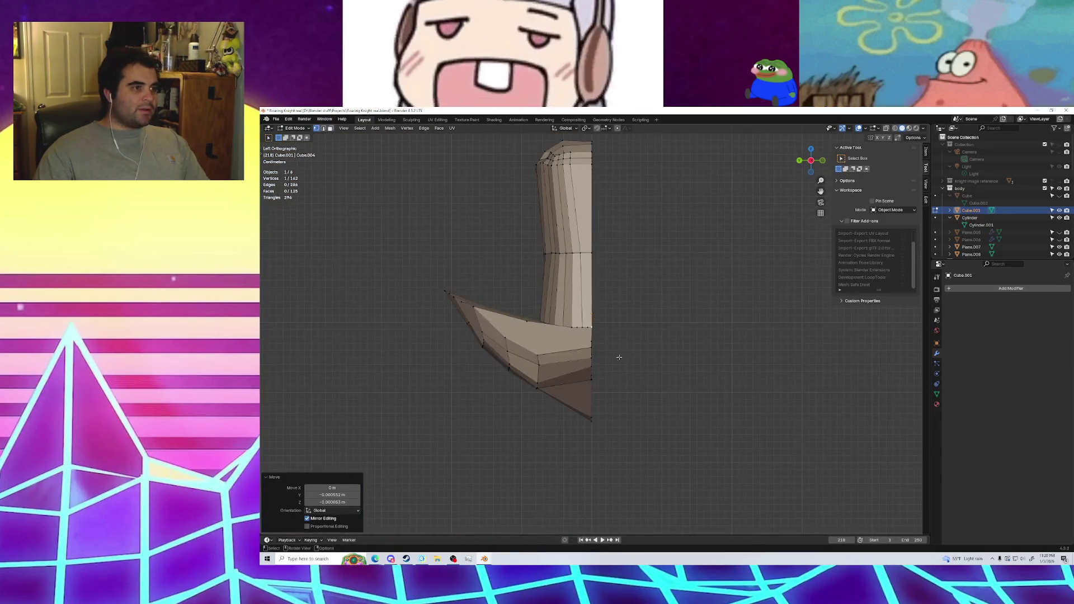
Clear the vertex selection and return to the Left side view of the leg
middle_click_drag(616, 375, 619, 366)
left_click(620, 366)
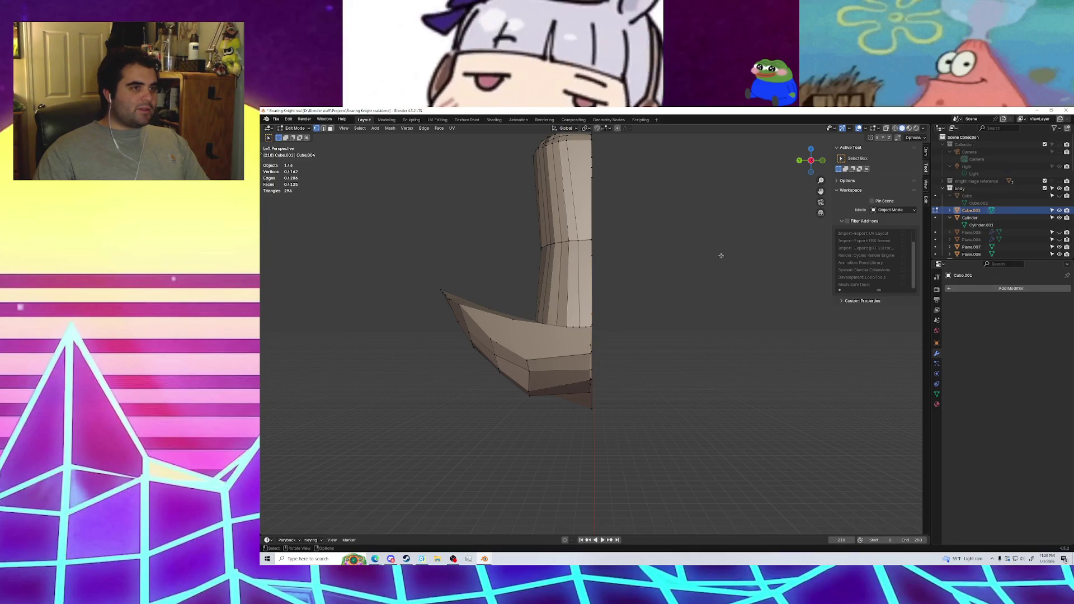
left_click(811, 162)
left_click(812, 163)
left_click(812, 164)
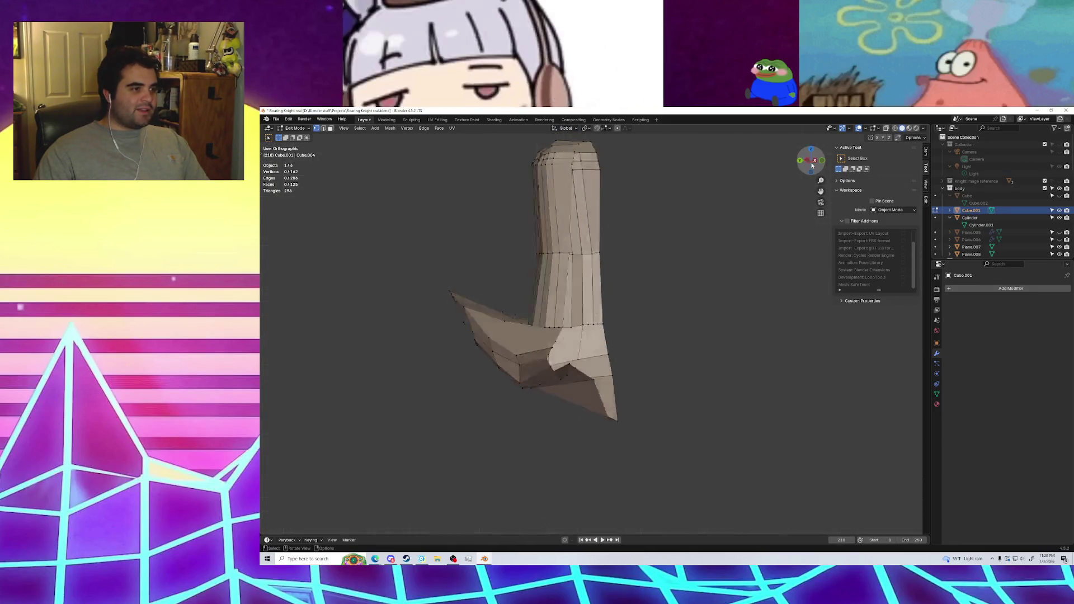
left_click(812, 164)
Zoom out and unhide the Cube torso in the Outliner to show the whole knight
scroll(712, 319, "down", 2)
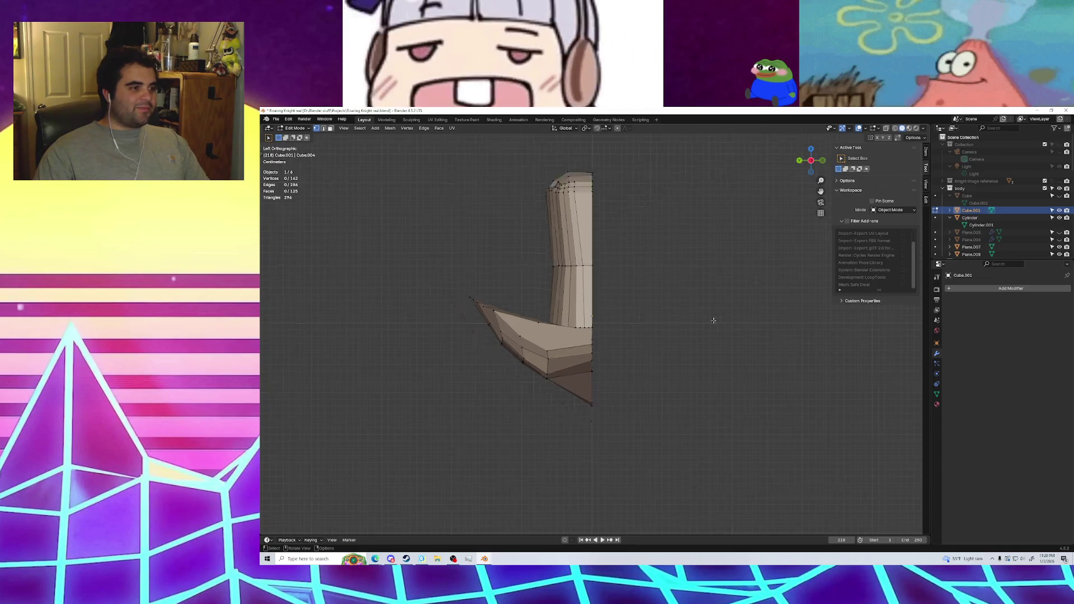
scroll(688, 280, "down", 1)
mouse_move(688, 280)
middle_mouse_down("shift")
mouse_move(652, 364)
mouse_move(628, 356)
mouse_move(742, 305)
middle_mouse_up("shift")
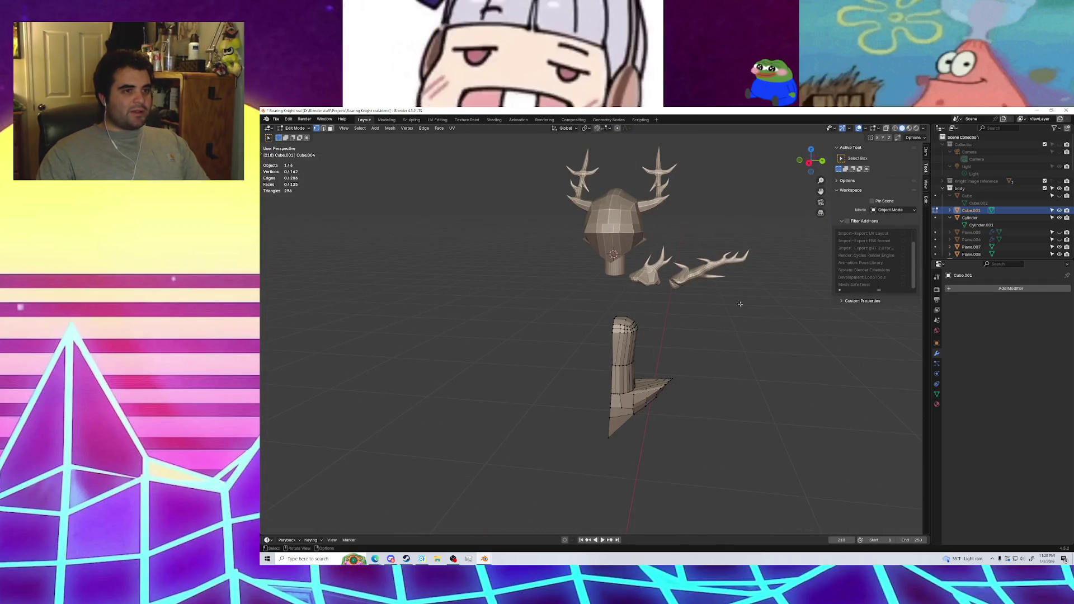
left_click(1058, 196)
mouse_move(739, 377)
middle_mouse_down()
mouse_move(684, 427)
mouse_move(669, 426)
middle_mouse_up()
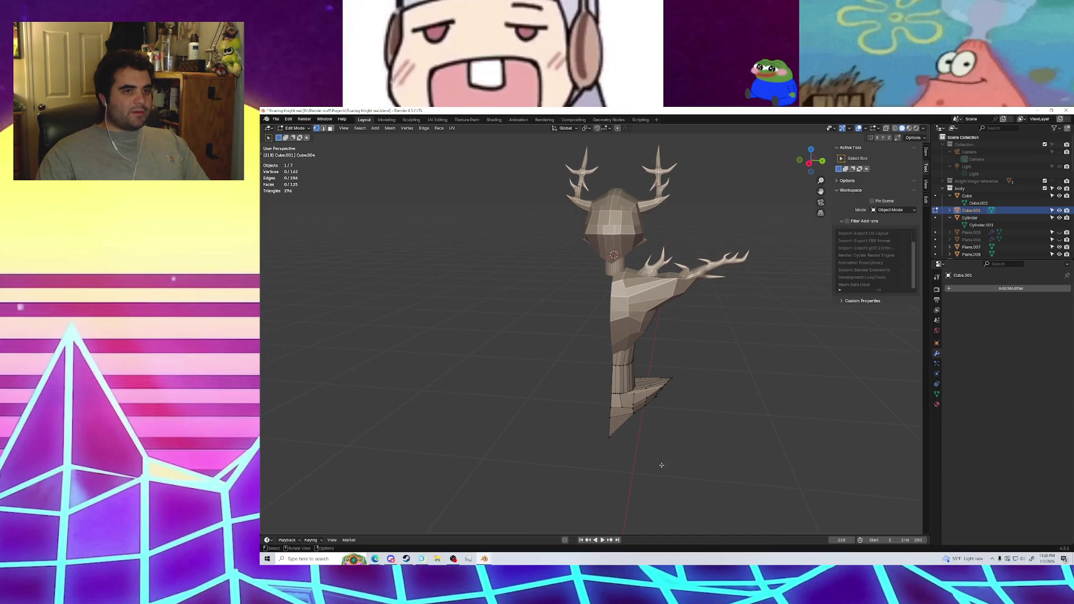
Select Cube in the Outliner and save Roaring Knight real.blend
left_click(974, 197)
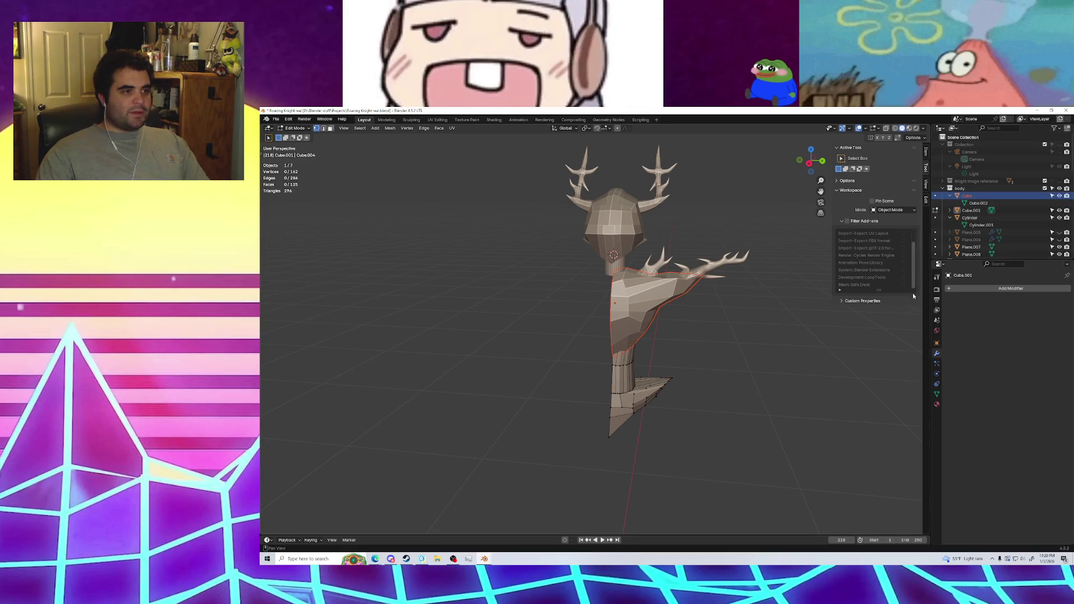
left_click(949, 218)
left_click(276, 119)
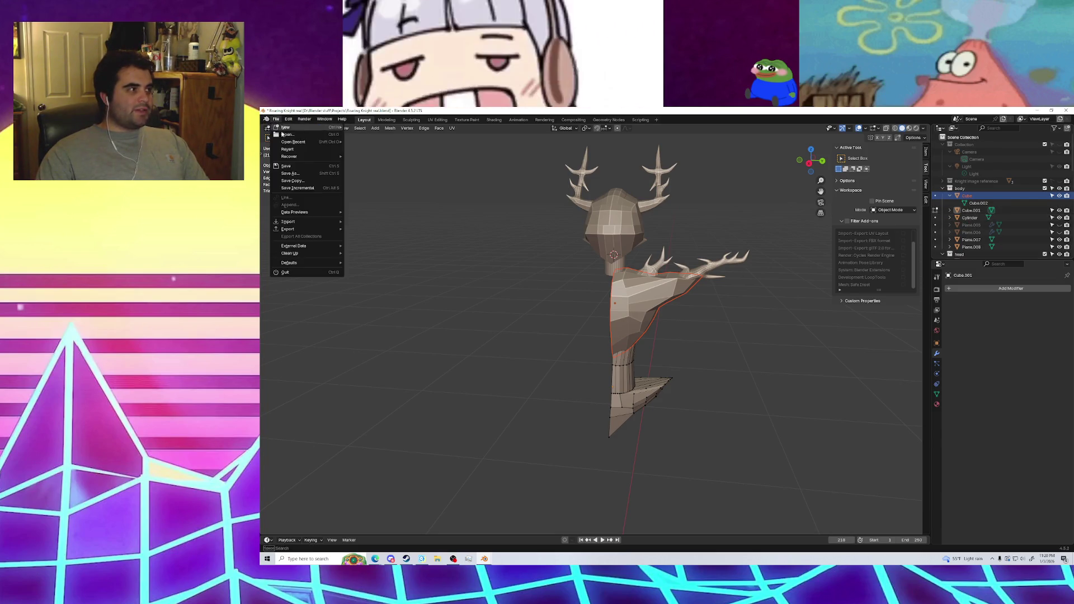
left_click(288, 162)
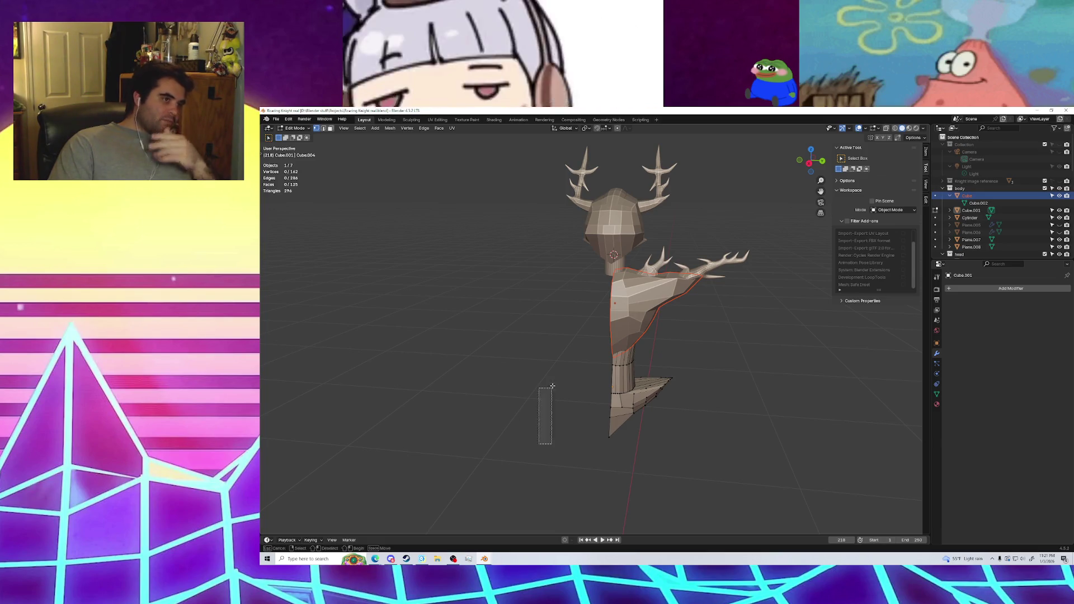
Box-select the lower body and leg faces, then switch to Object Mode
left_click_drag(537, 445, 680, 322)
left_click_drag(749, 445, 650, 271)
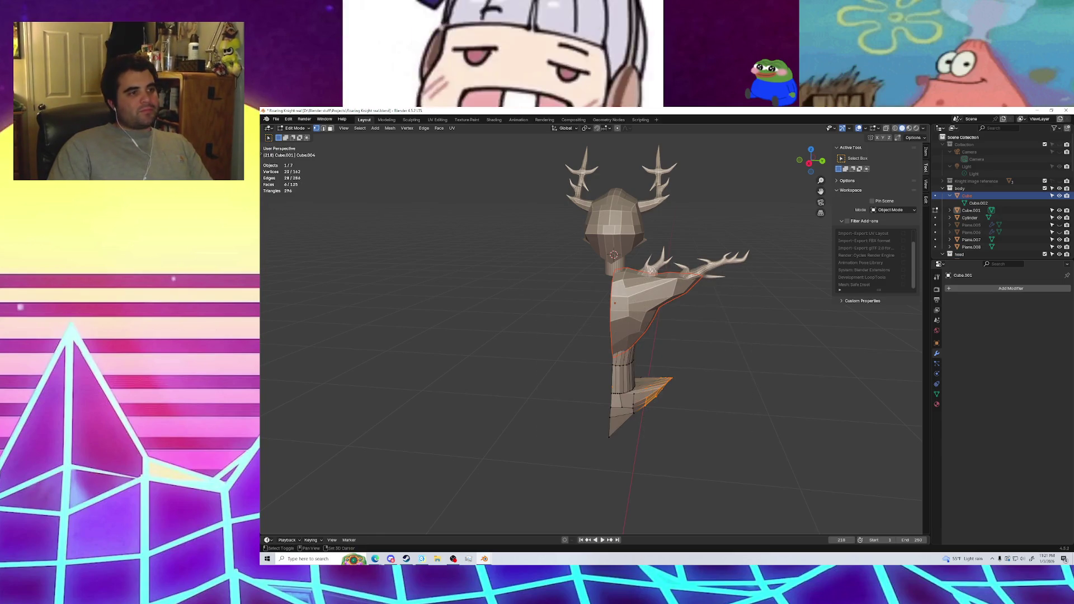
left_click(294, 128)
left_click(295, 128)
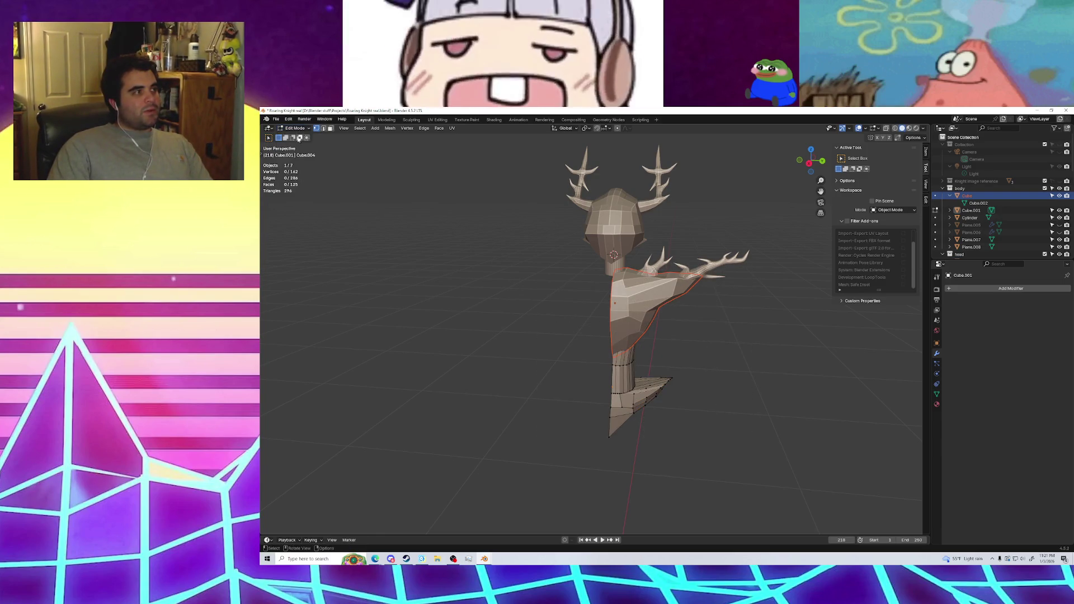
left_click(295, 128)
left_click(299, 137)
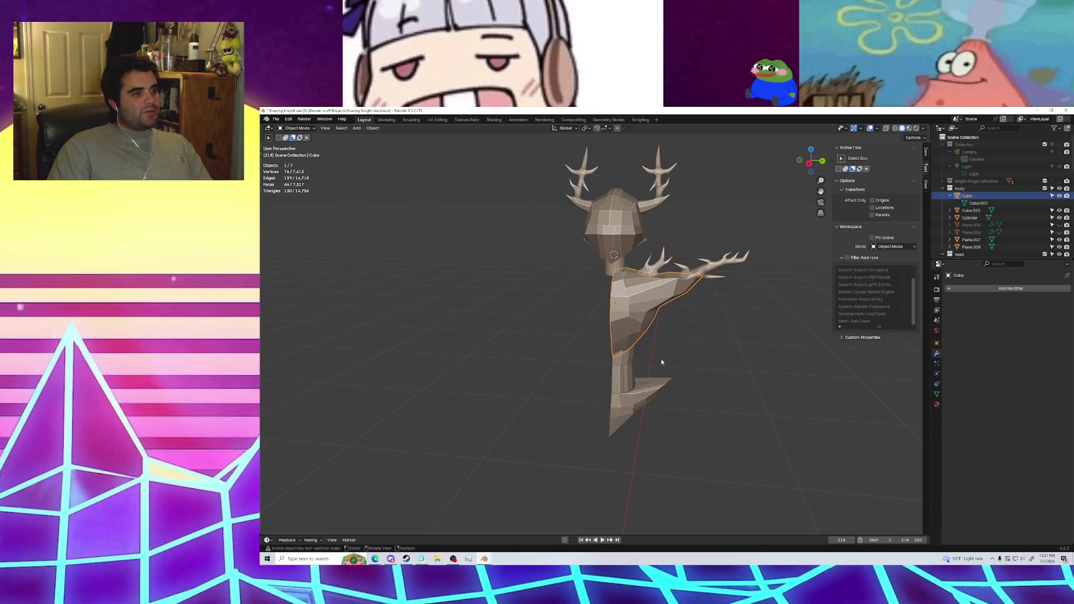
Select the body pieces and right antler and join them into Plane.007
left_click_drag(707, 462, 628, 316)
left_click_drag(644, 257, 744, 317, "shift")
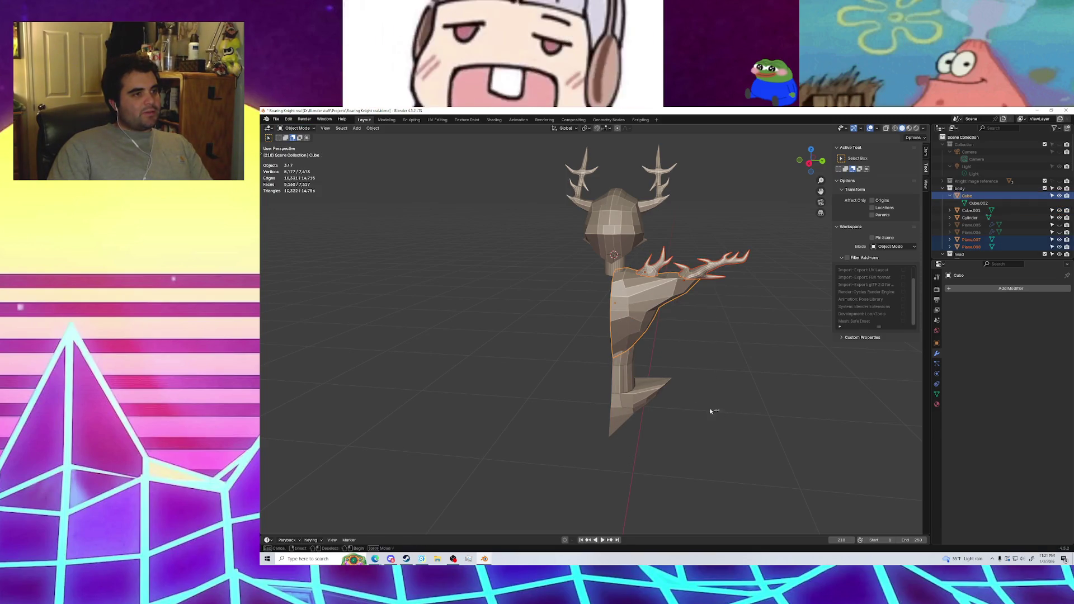
left_click_drag(717, 413, 563, 361, "shift")
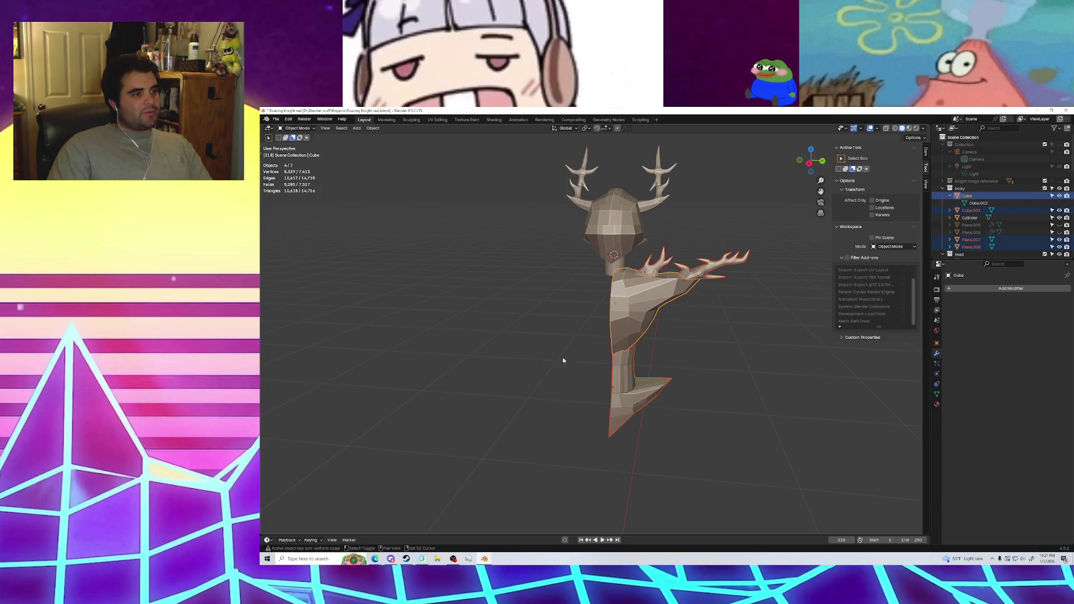
right_click(978, 241)
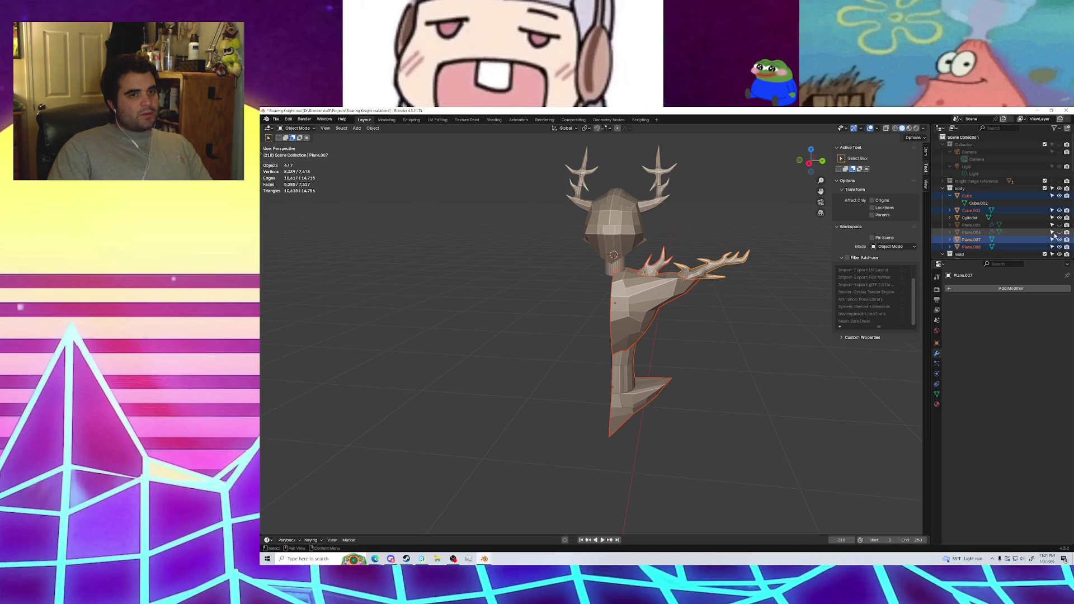
right_click(637, 304)
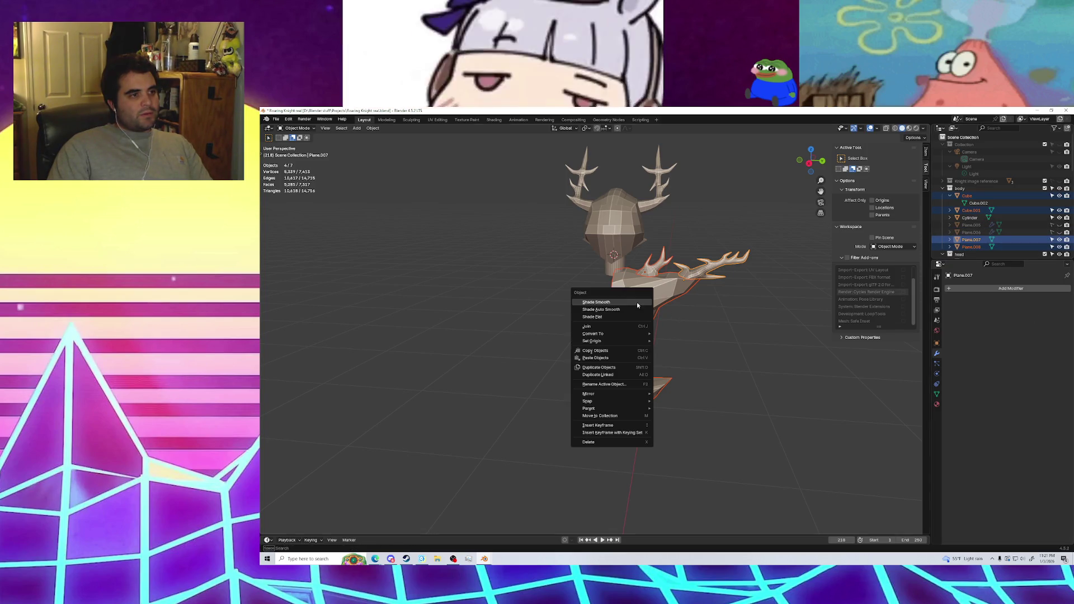
left_click(613, 326)
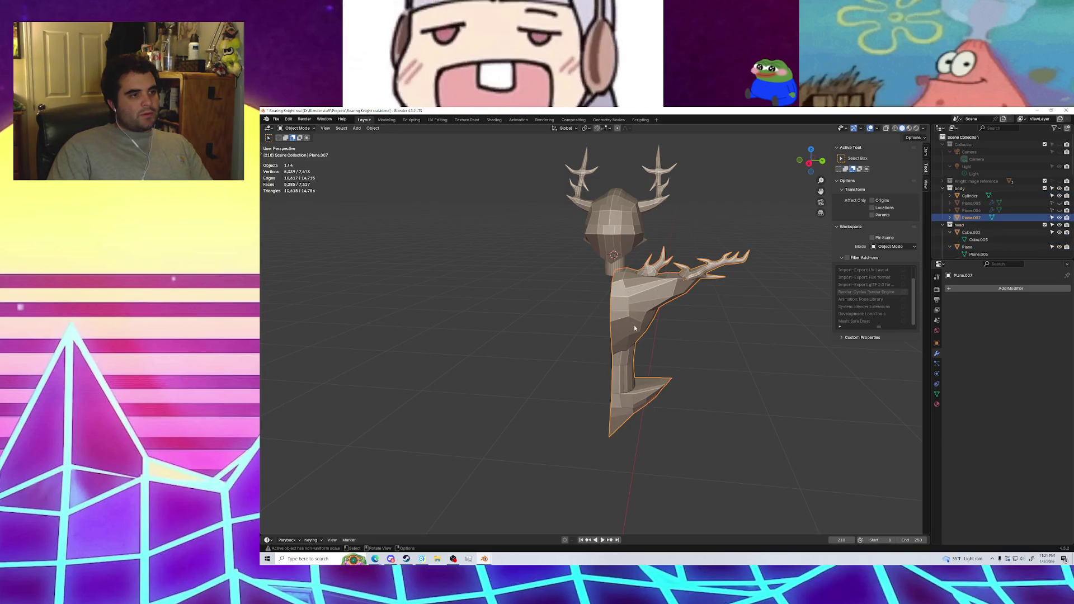
Orbit to a front view and select the joined Plane.007 mesh
left_click(706, 335)
mouse_move(680, 321)
middle_mouse_down()
mouse_move(699, 329)
mouse_move(694, 302)
mouse_move(705, 286)
mouse_move(756, 285)
mouse_move(652, 284)
mouse_move(694, 294)
middle_mouse_up()
left_click(691, 291)
left_click(1023, 293)
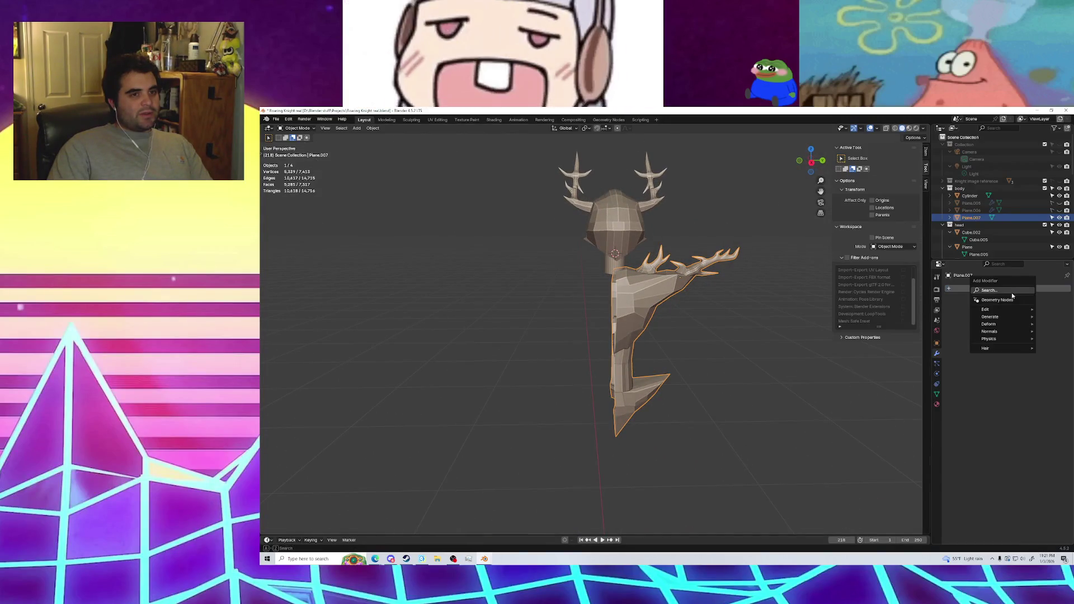
Add a Mirror modifier to Plane.007, leaving both Axis X and Axis Y switched off
left_click(930, 322)
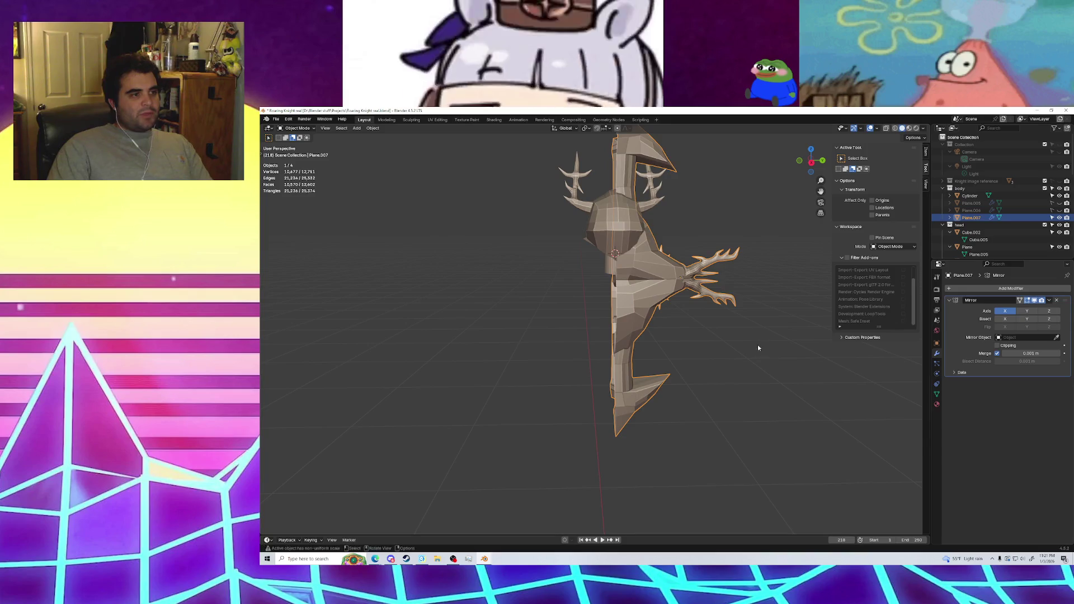
left_click(1005, 311)
left_click(1025, 311)
left_click(1026, 311)
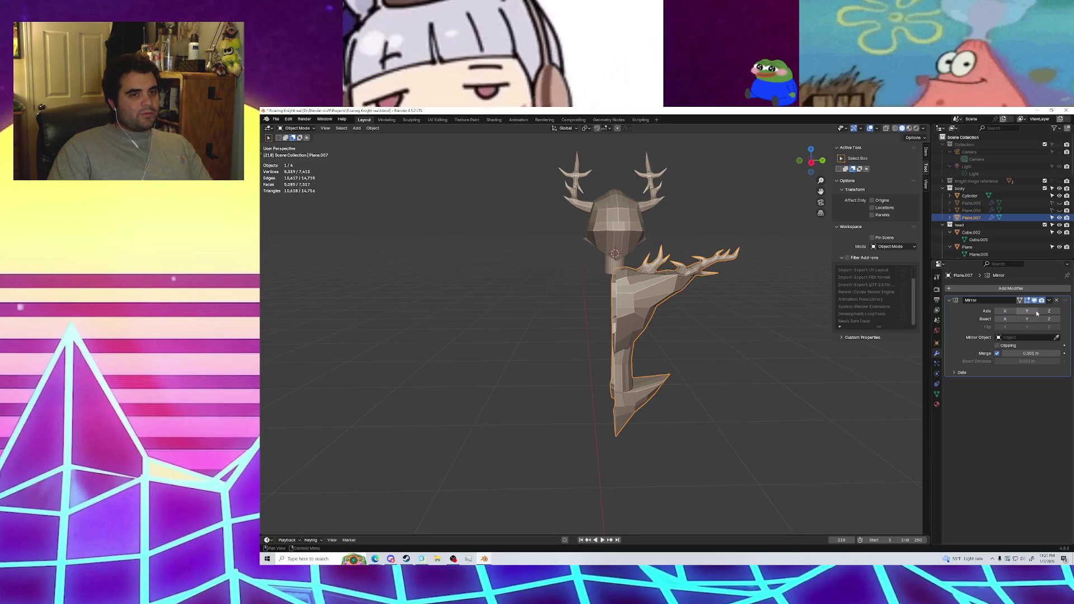
left_click(1026, 311)
left_click(1018, 312)
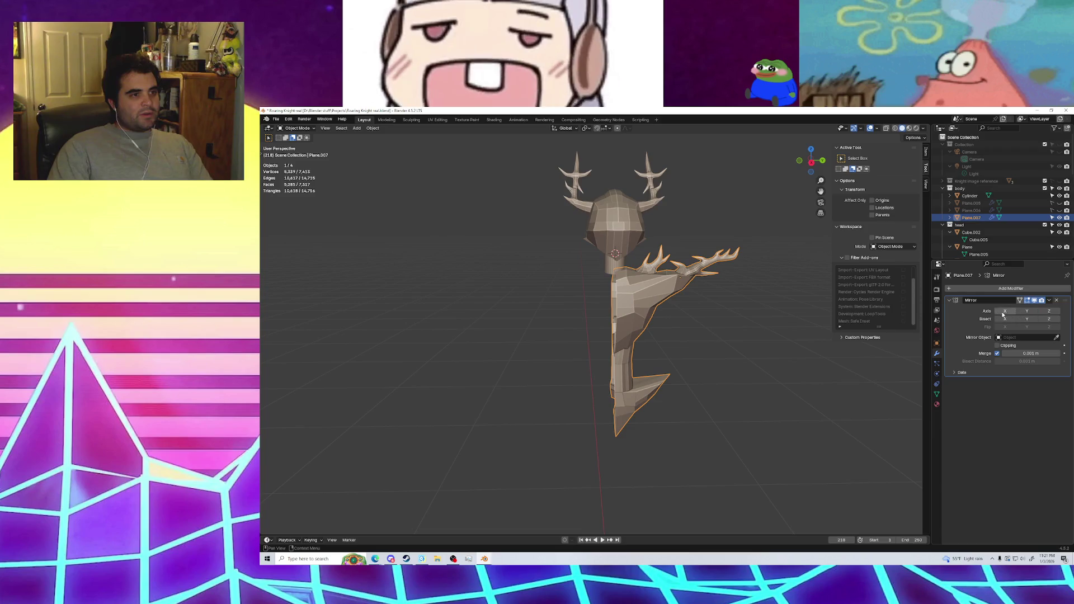
left_click(1004, 311)
left_click(1004, 311)
left_click(1025, 311)
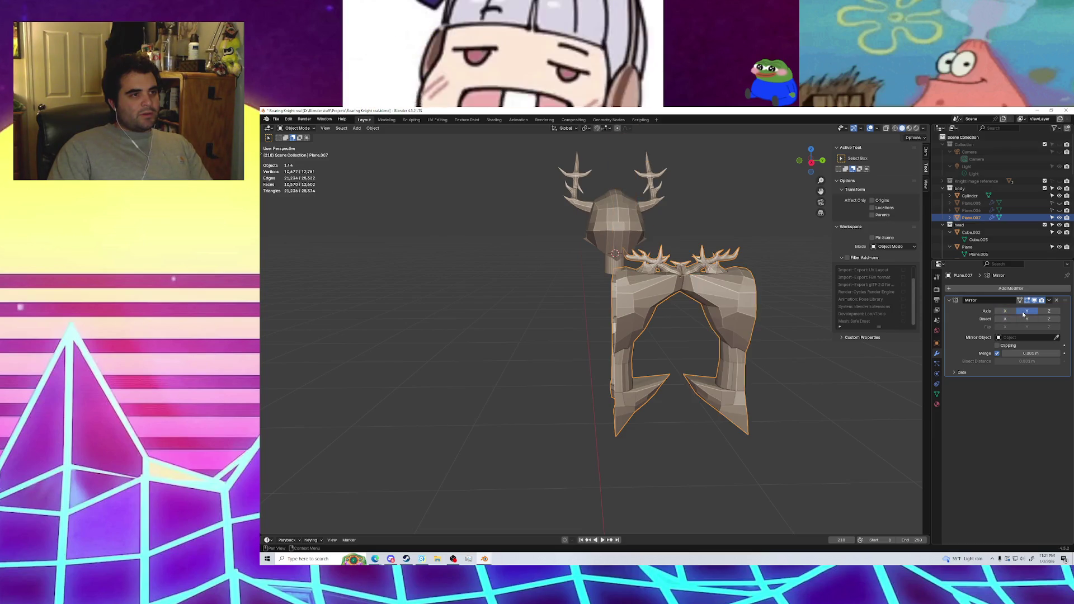
left_click(1023, 312)
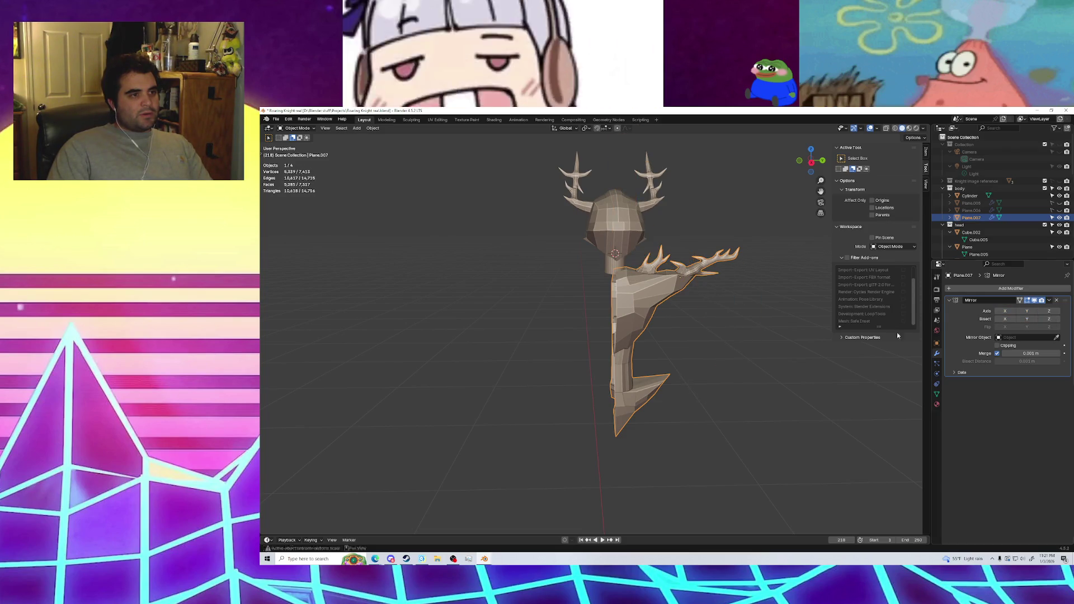
right_click(630, 285)
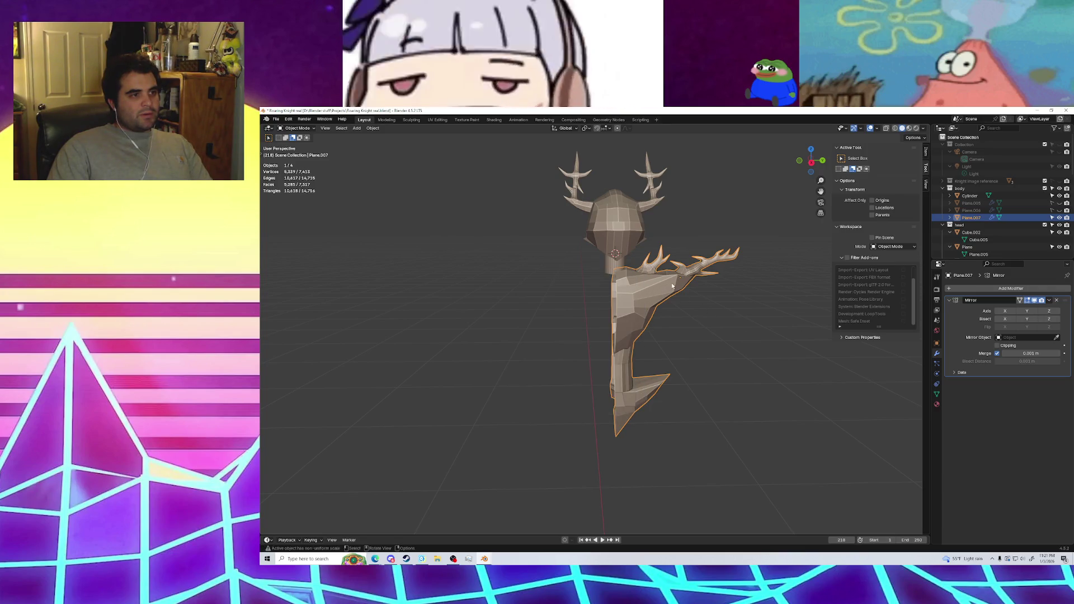
right_click(611, 293)
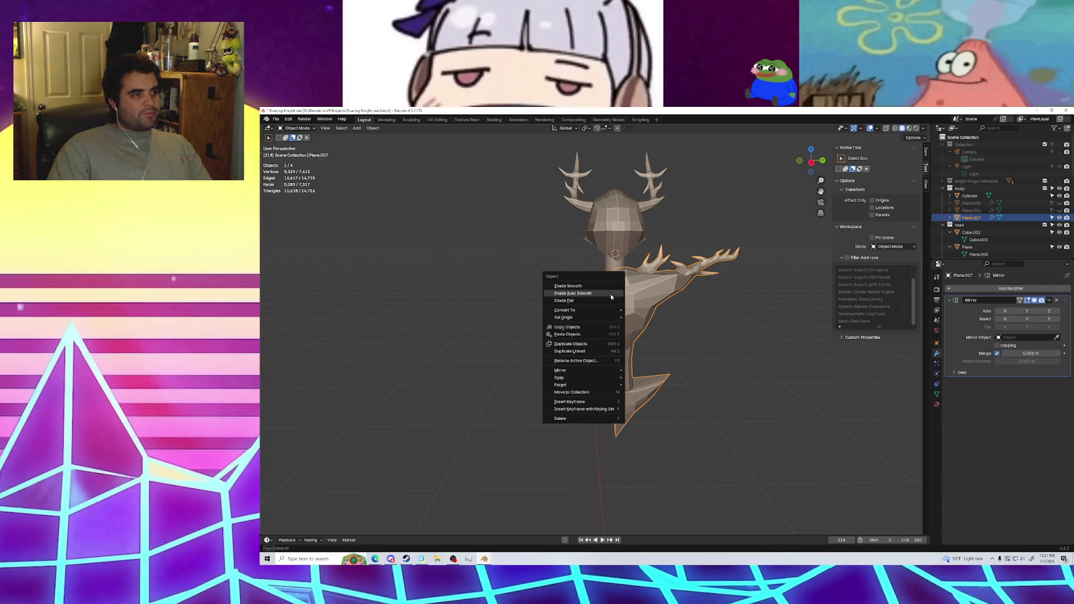
Try the body's Set Origin options: geometry, surface and volume centre of mass
mouse_move(593, 317)
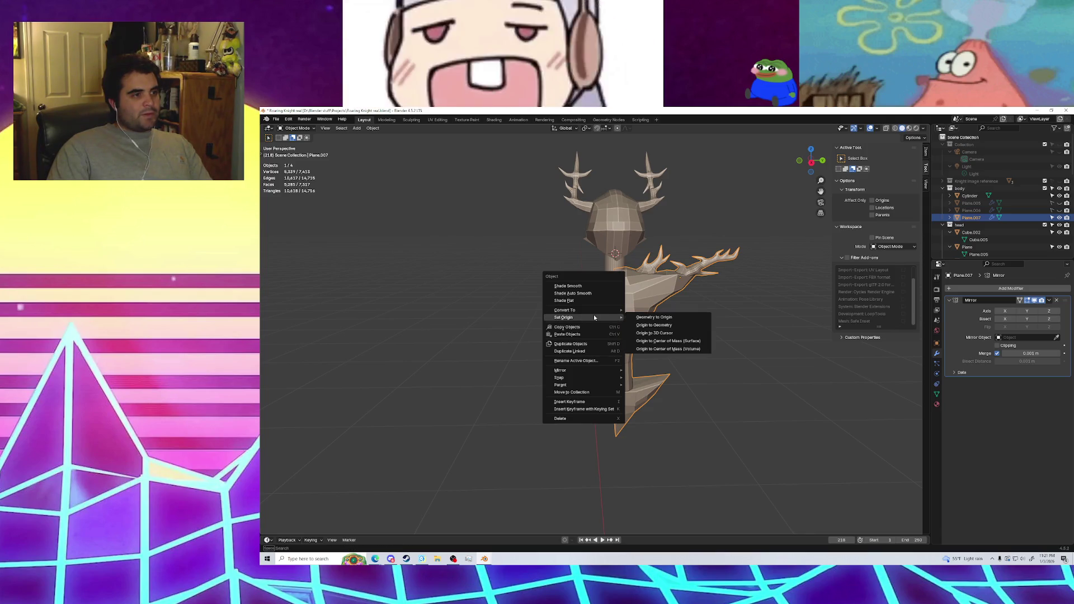
left_click(660, 328)
scroll(693, 309, "up", 2)
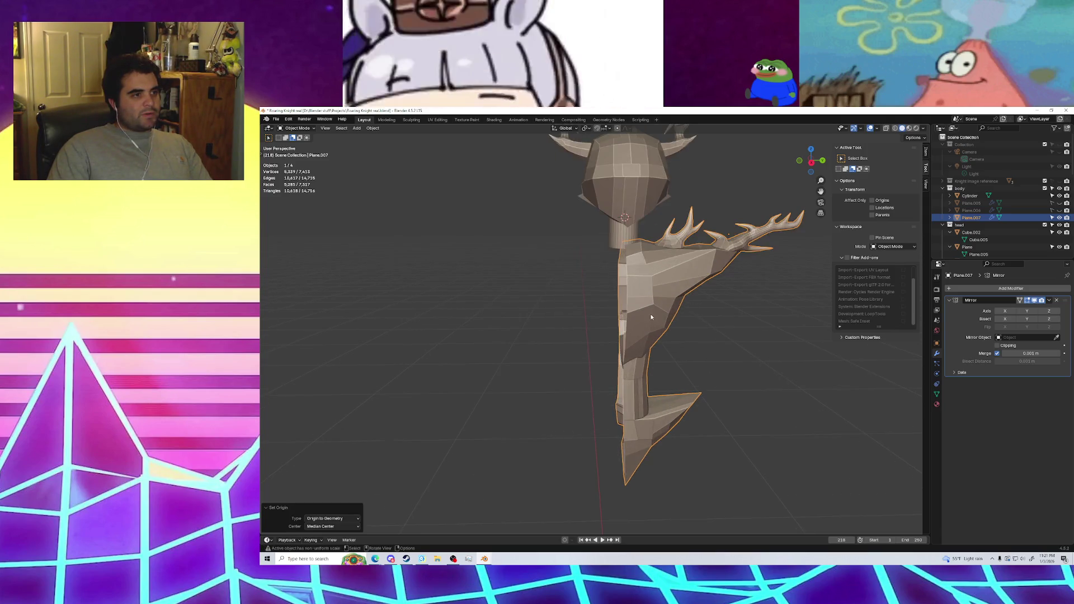
right_click(637, 304)
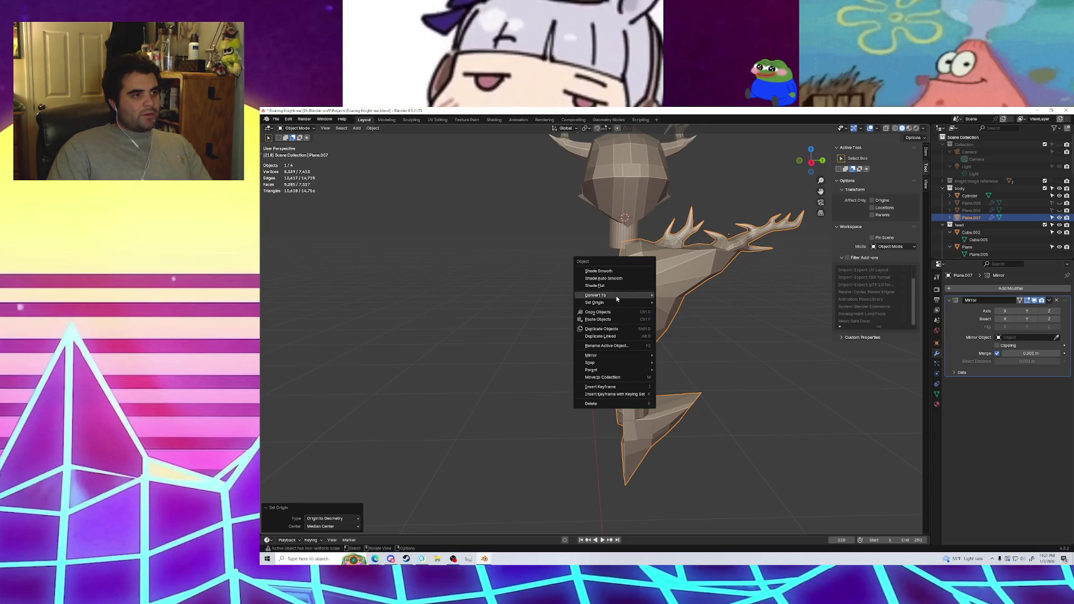
mouse_move(612, 303)
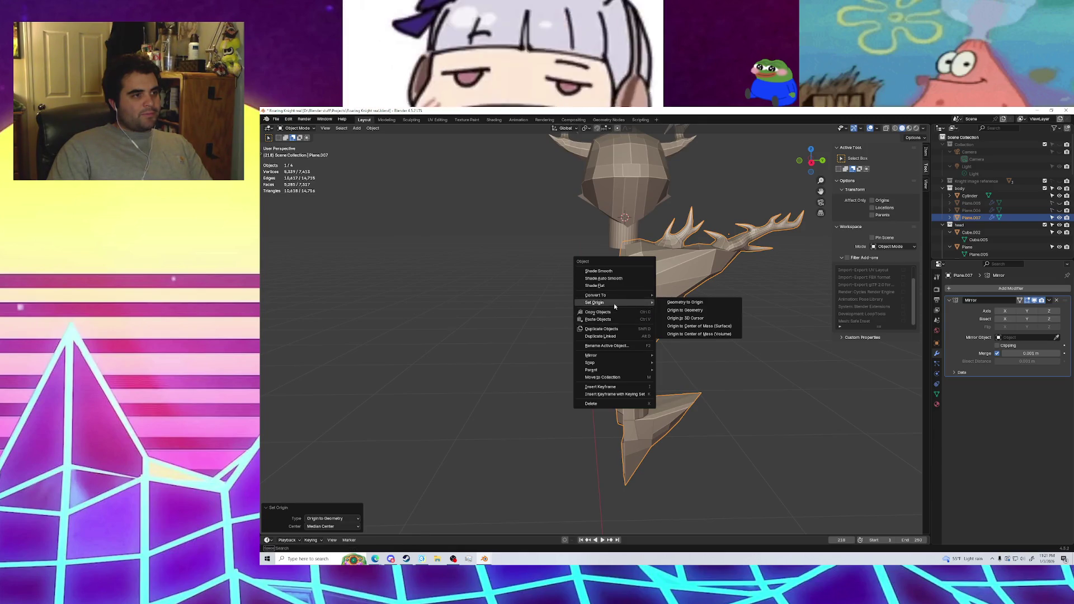
left_click(706, 303)
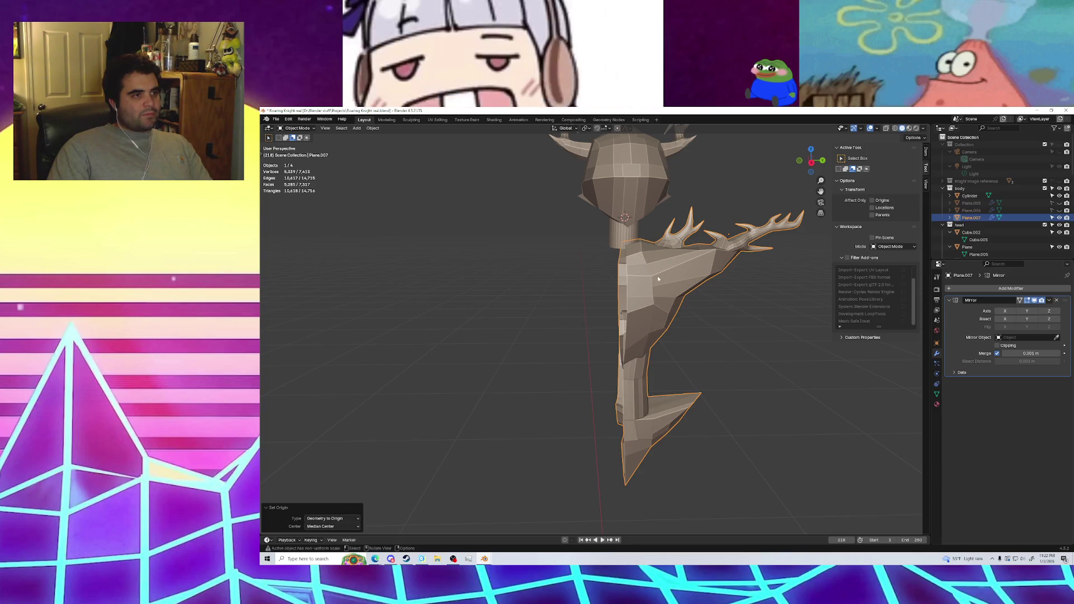
right_click(637, 269)
mouse_move(639, 270)
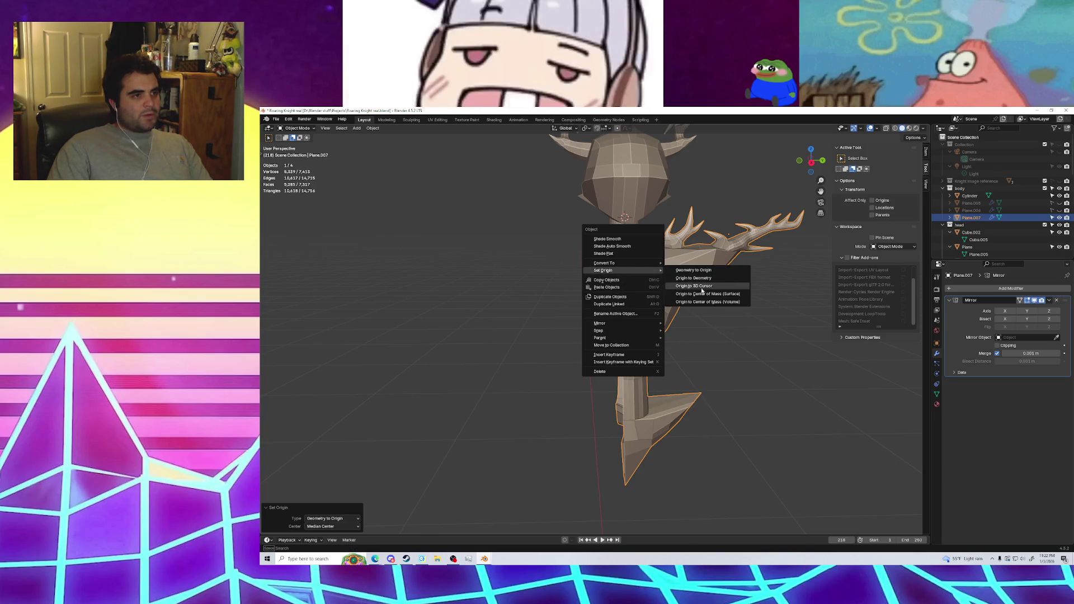
left_click(699, 294)
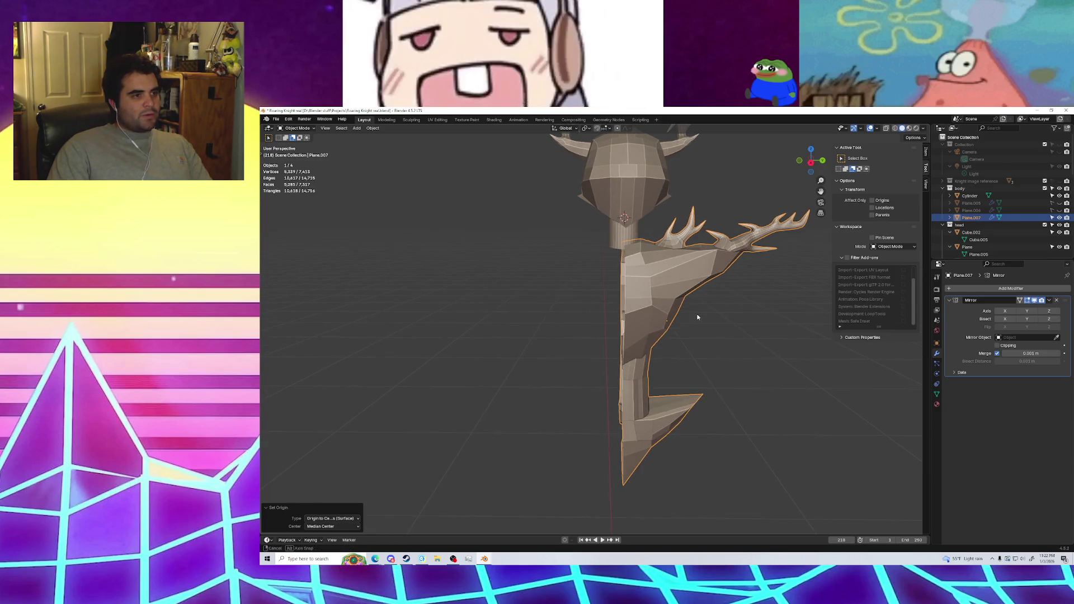
right_click(649, 302)
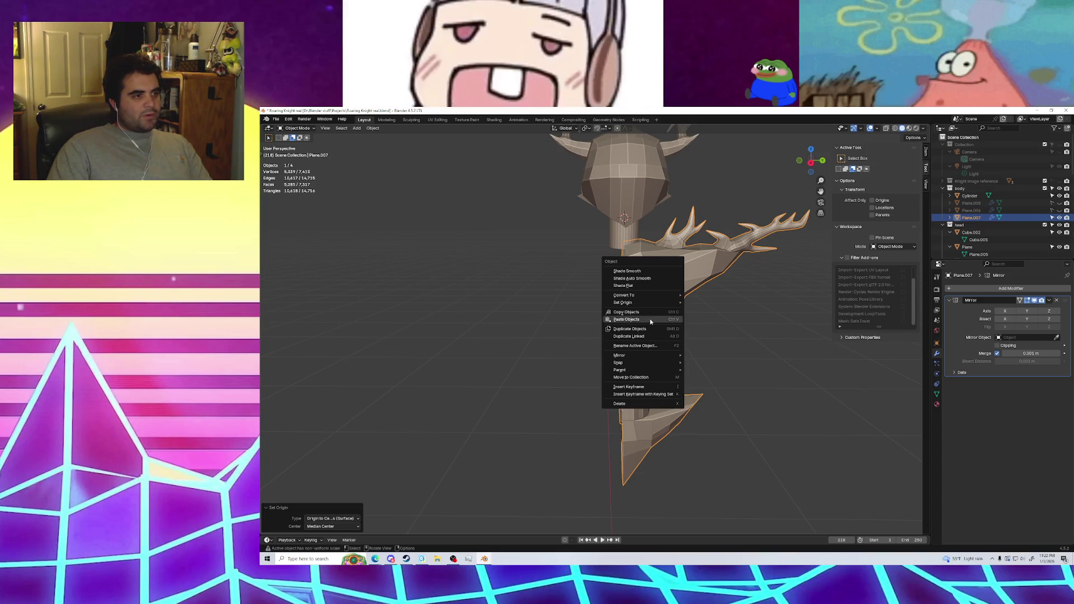
mouse_move(652, 303)
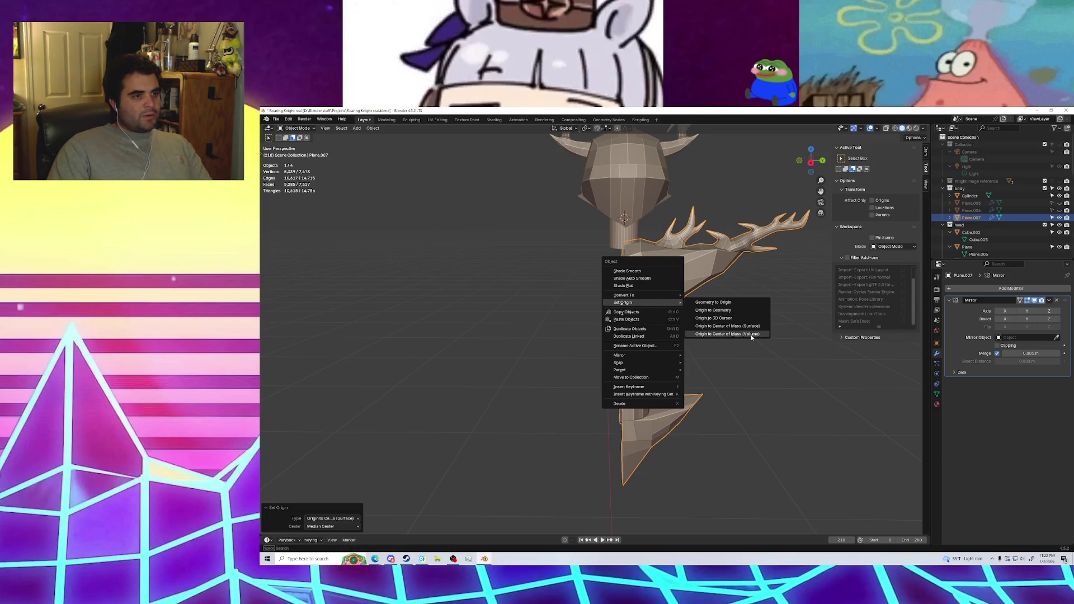
left_click(751, 334)
Undo the Geometry to Origin moves and set the body's Origin to Geometry
right_click(615, 311)
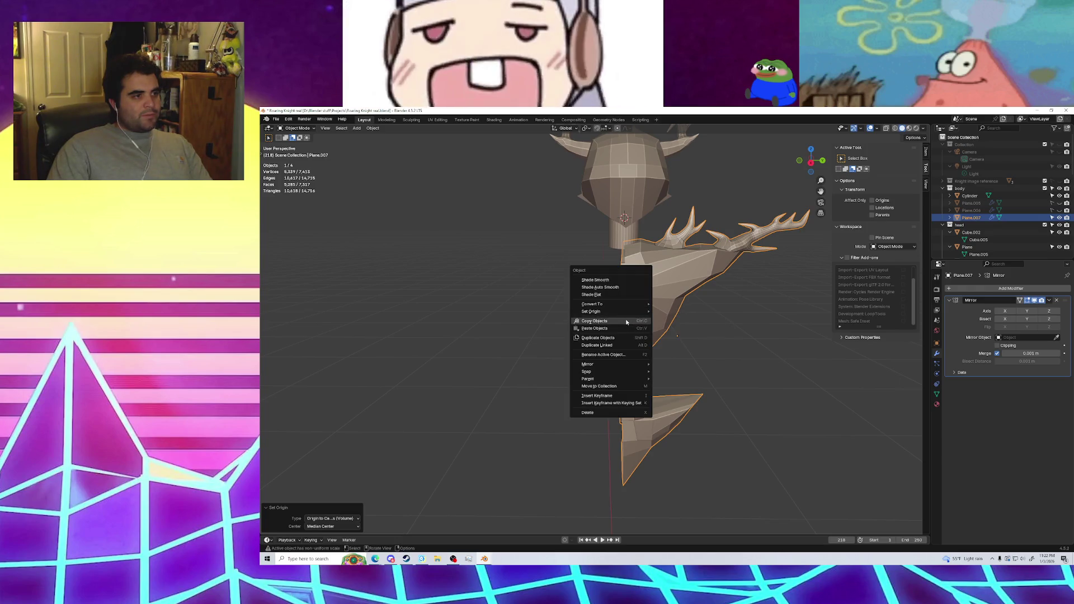
mouse_move(613, 308)
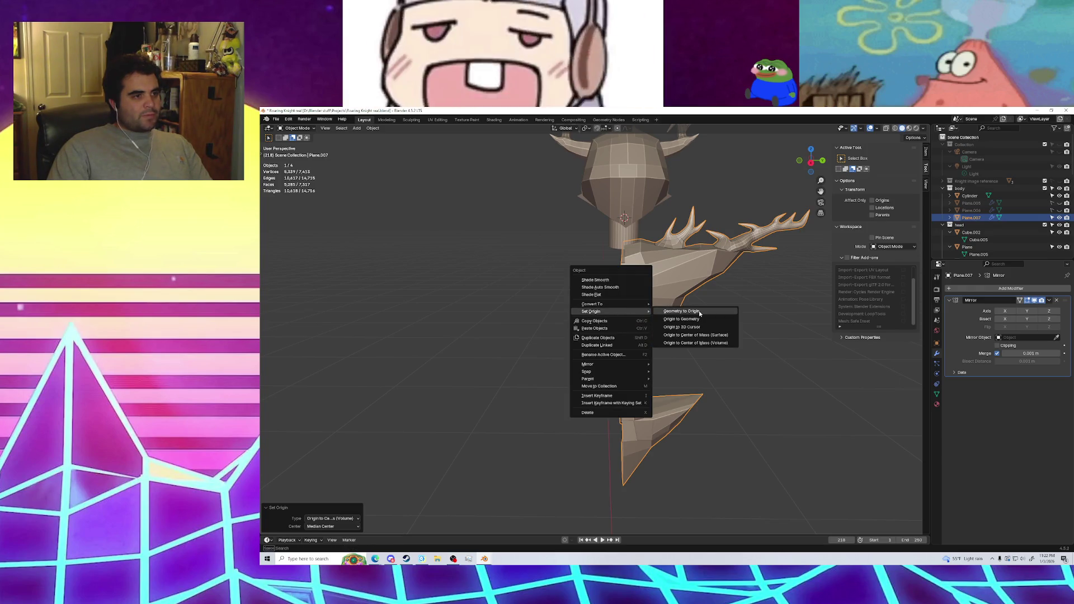
left_click(699, 312)
key("ctrl+z")
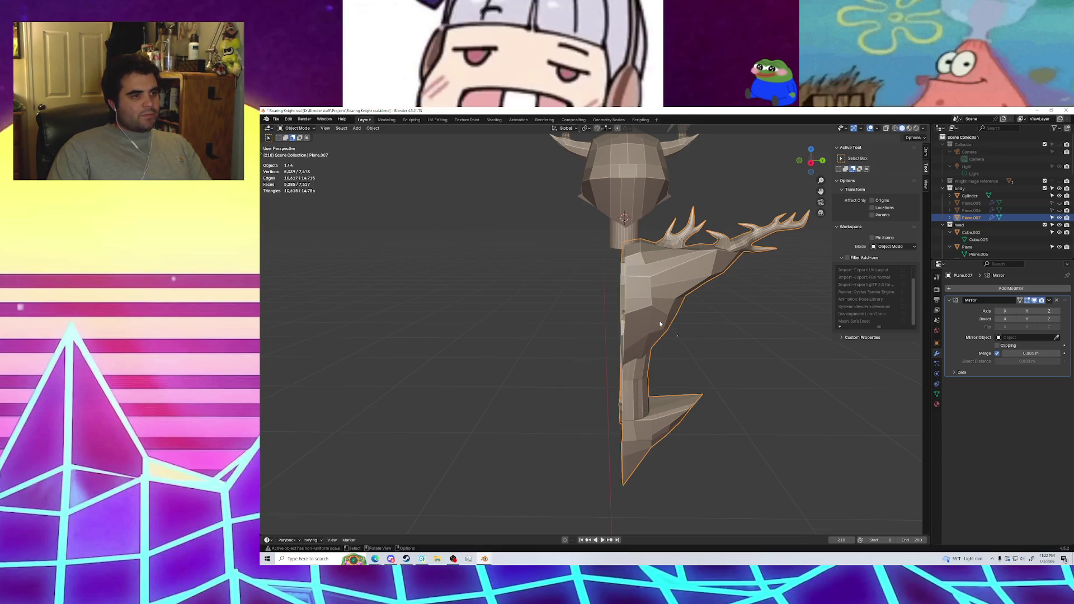
right_click(660, 324)
mouse_move(654, 320)
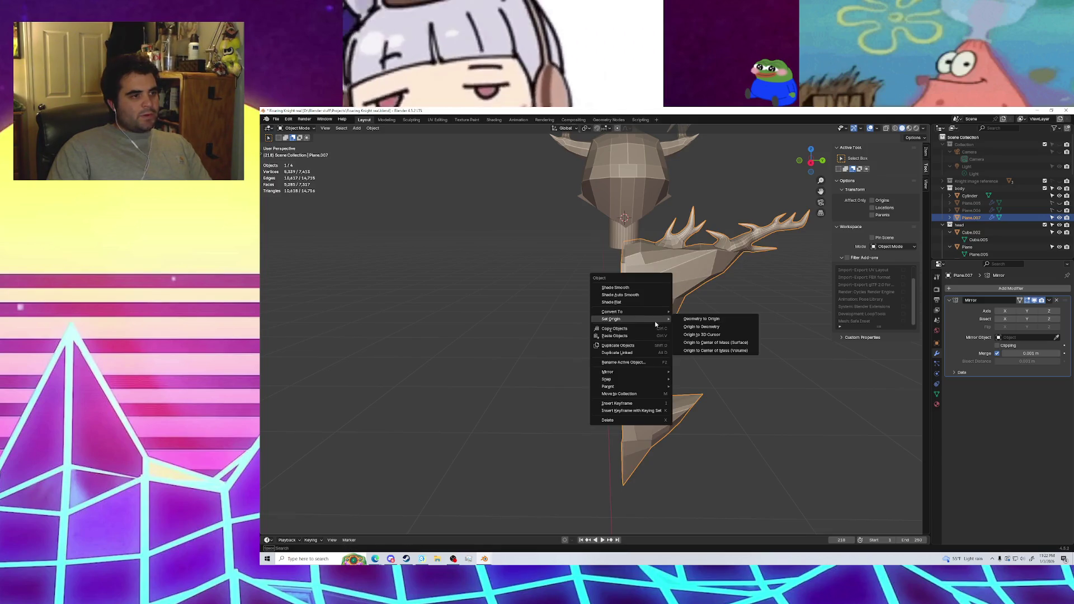
left_click(724, 319)
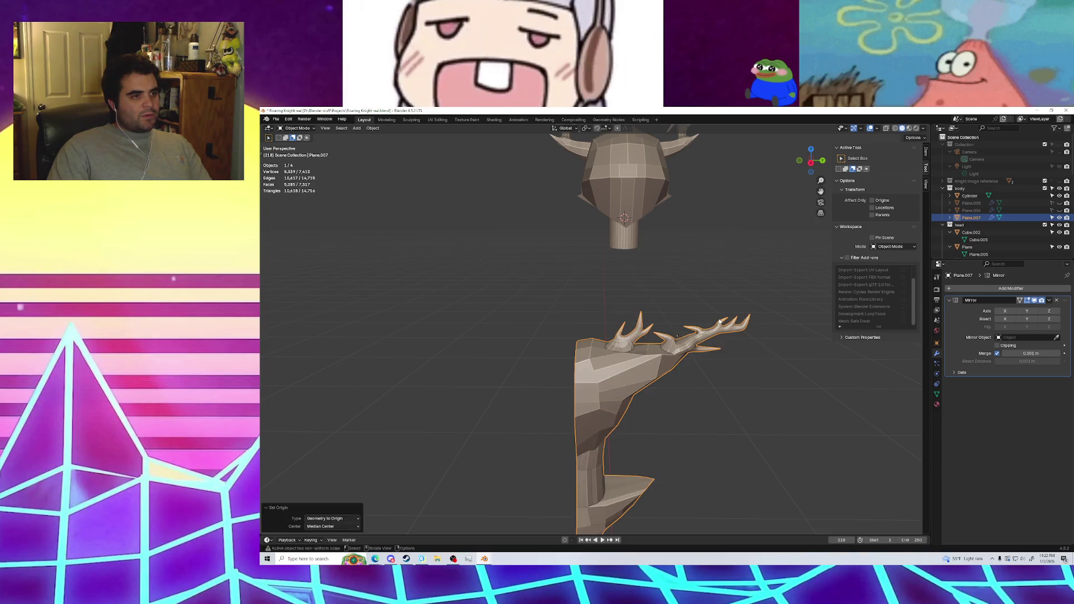
left_click(681, 354)
key("ctrl+z")
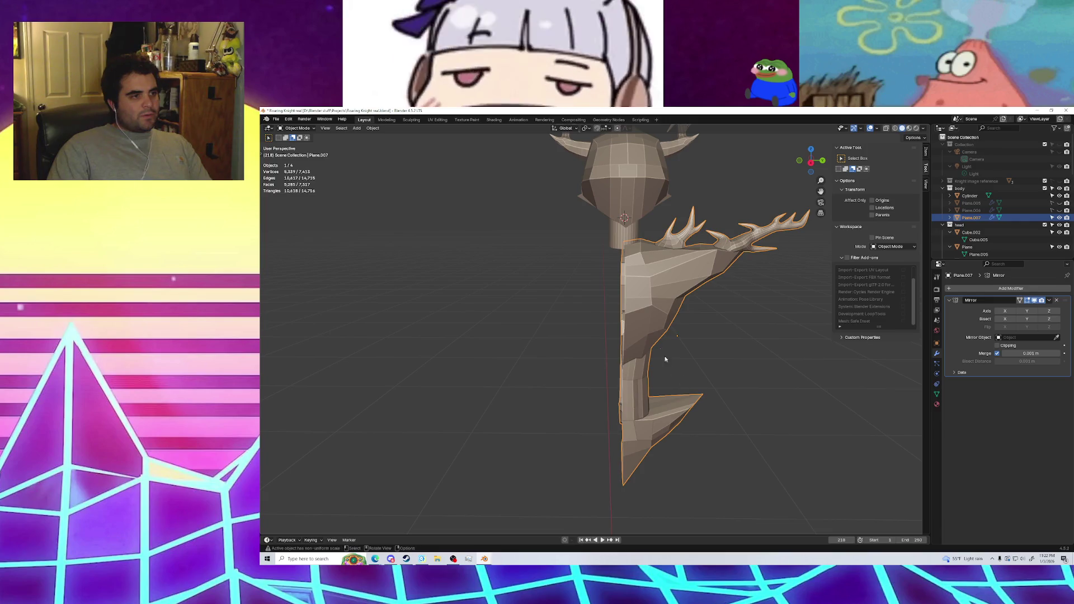
right_click(640, 335)
mouse_move(639, 337)
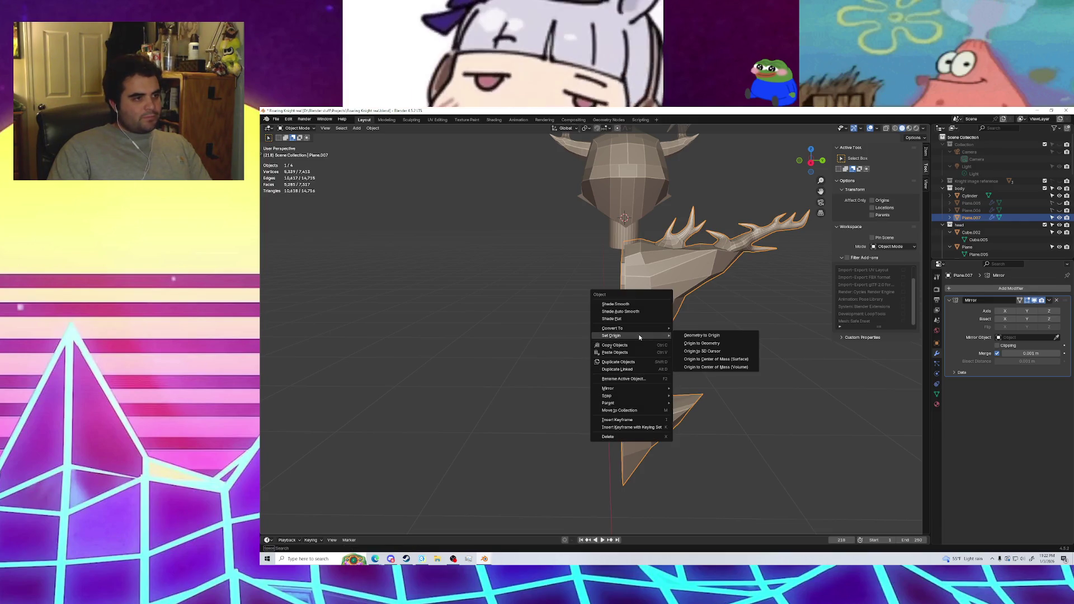
left_click(724, 344)
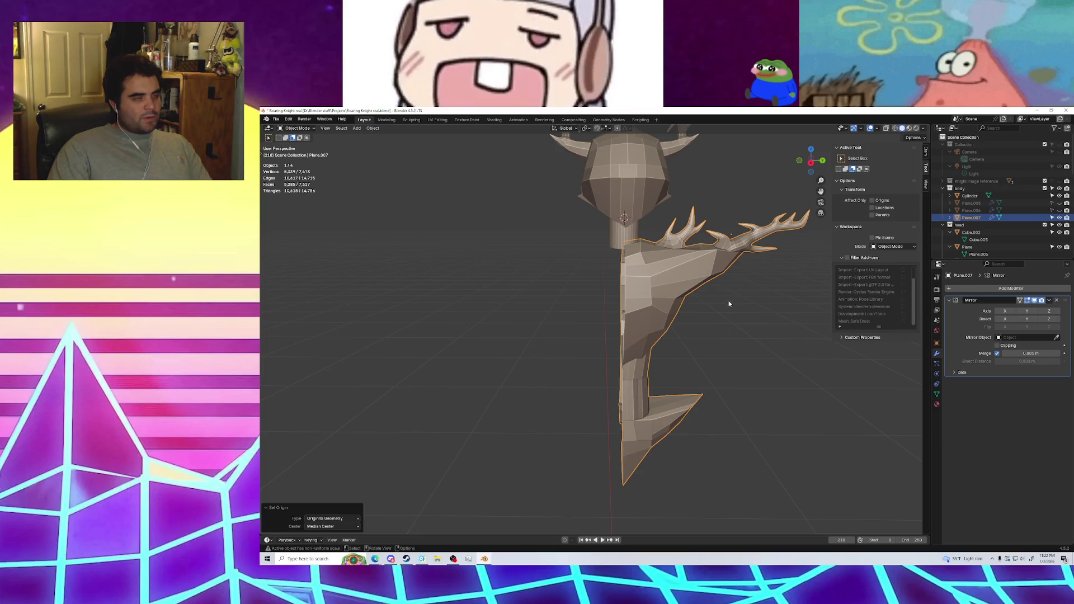
mouse_move(729, 304)
middle_mouse_down()
mouse_move(631, 360)
mouse_move(683, 322)
mouse_move(679, 333)
middle_mouse_up()
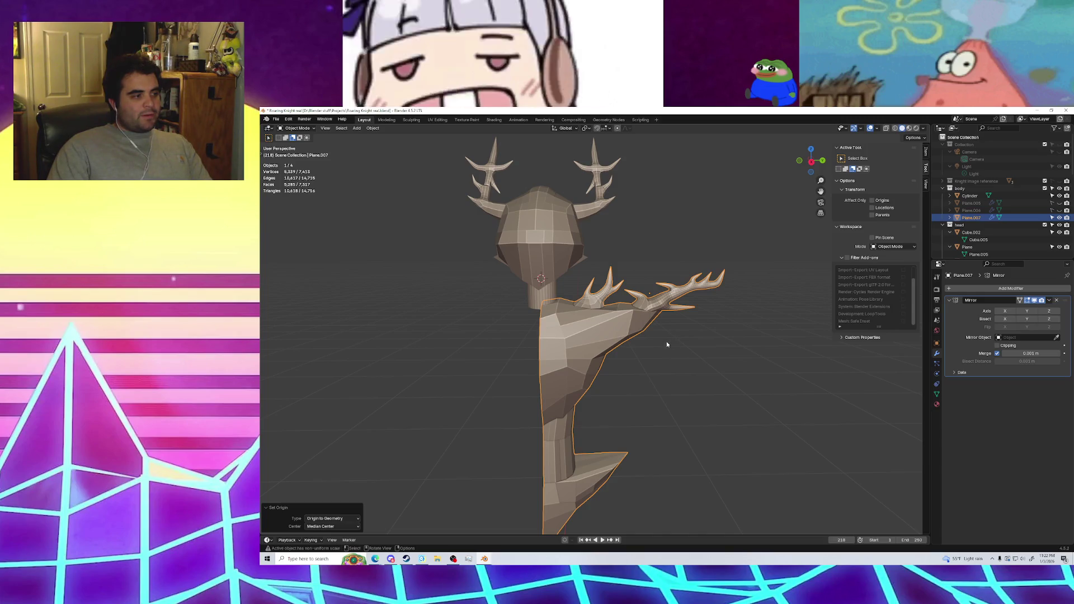
Toggle the Mirror axes, ending with only Axis Y enabled
left_click(1034, 313)
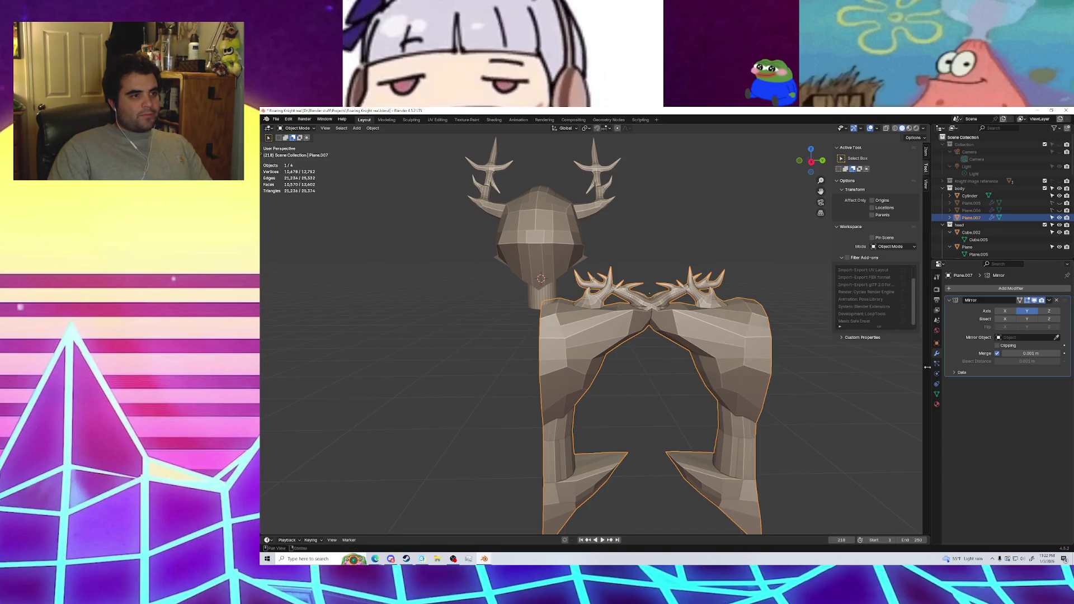
left_click(1006, 312)
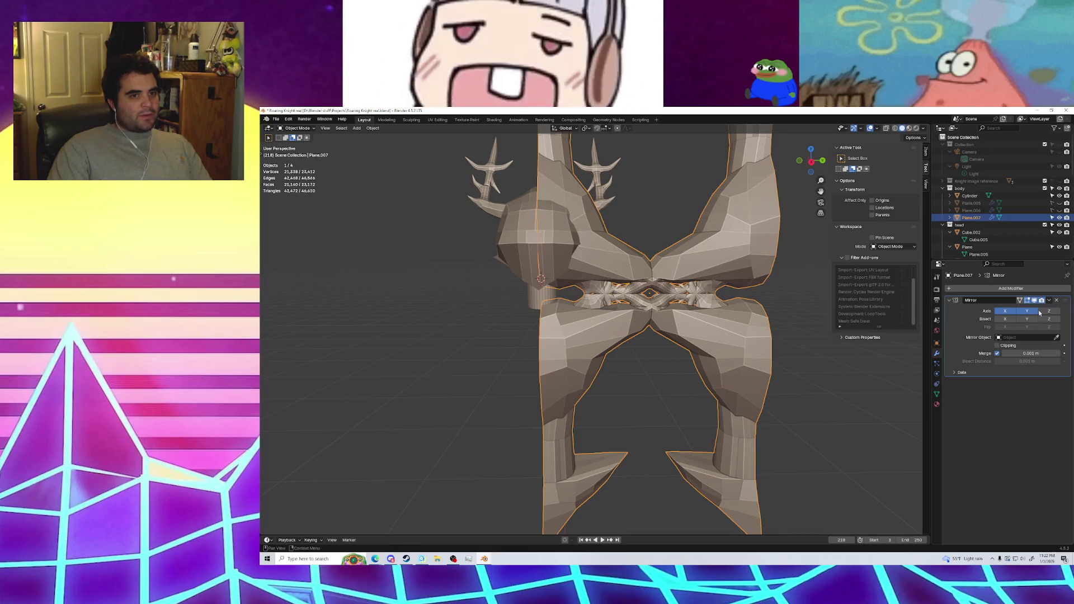
left_click(1045, 311)
left_click(1044, 311)
left_click_drag(1027, 311, 1006, 315)
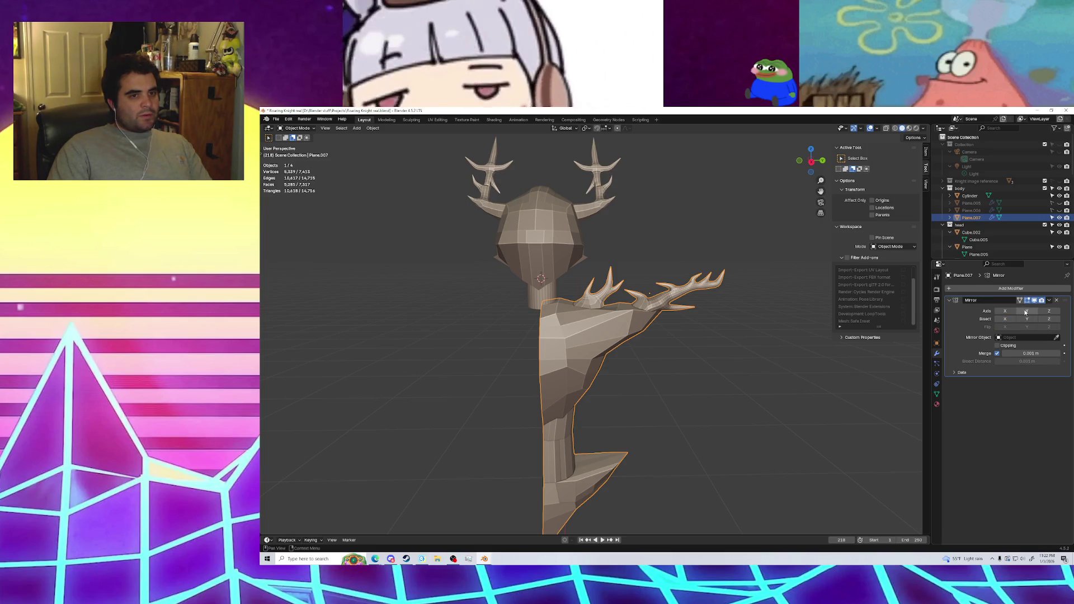
left_click(1026, 311)
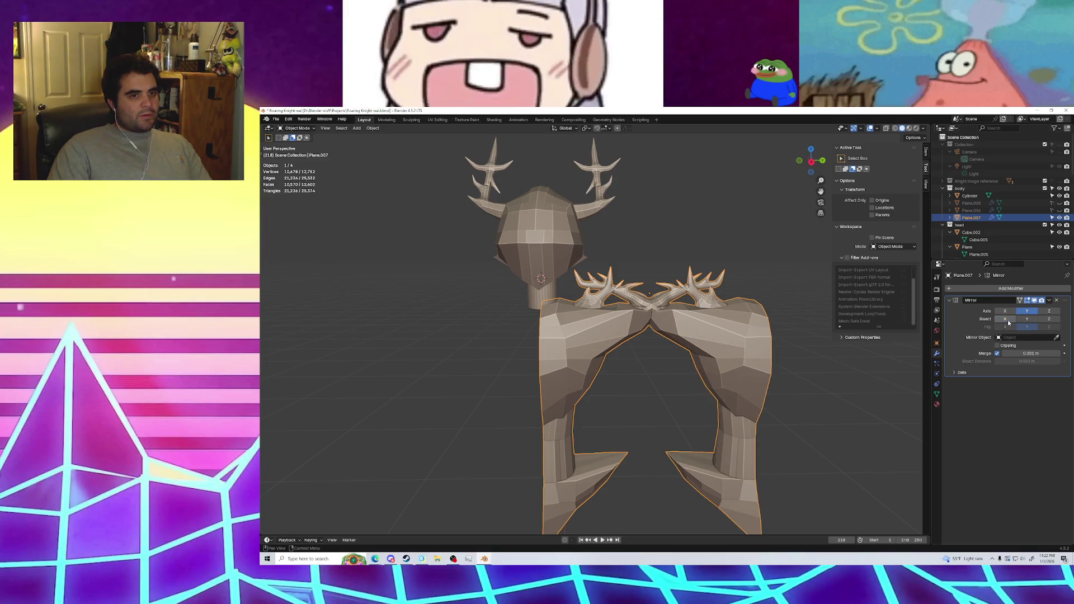
Test the Bisect Y, Z and X options, keeping Bisect X on
left_click(1026, 319)
left_click(1026, 319)
left_click(1026, 318)
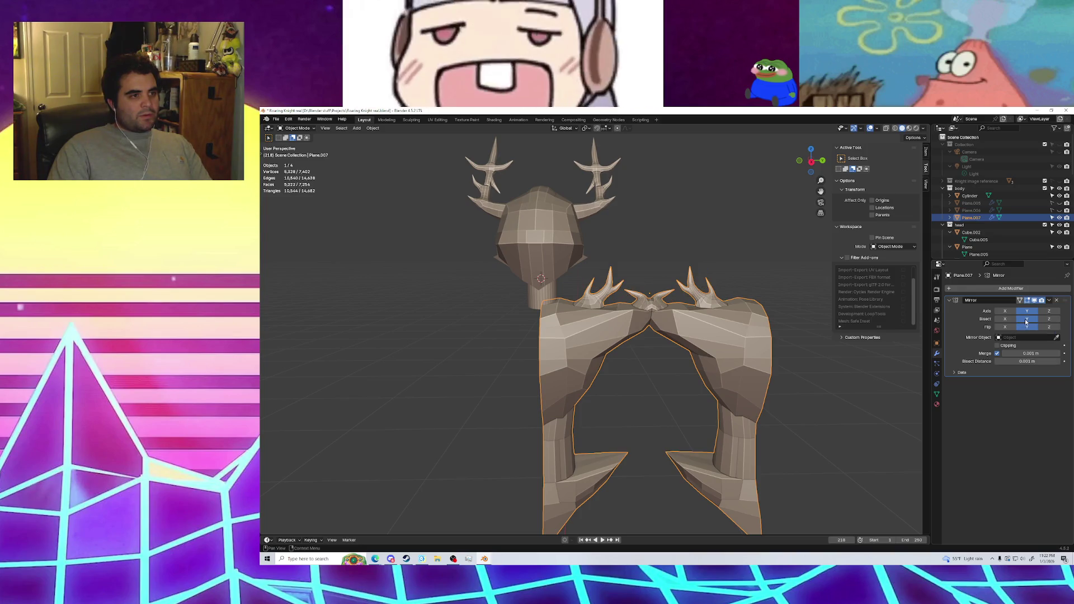
left_click(1026, 320)
left_click(1049, 319)
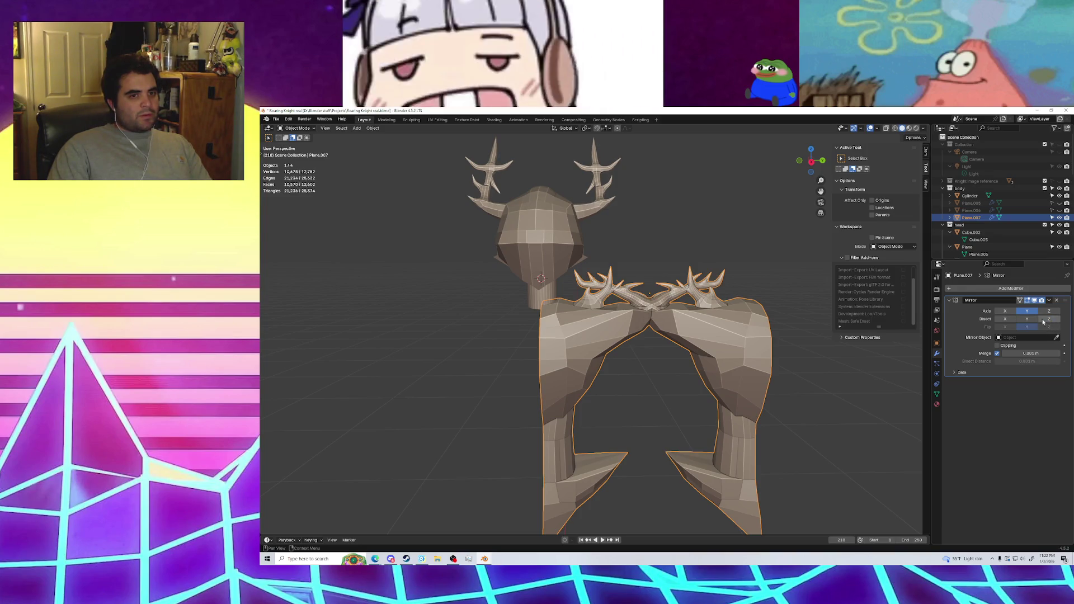
left_click(1005, 318)
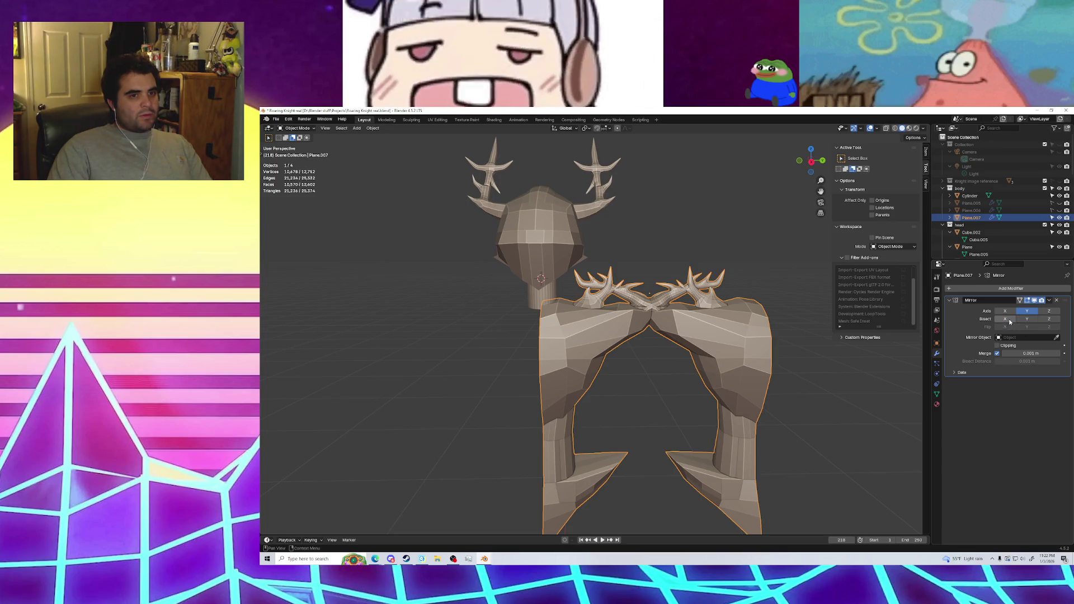
left_click(1010, 320)
Set the Bisect Distance to 0.001 m after testing other merge values
left_click_drag(1031, 354, 1012, 354)
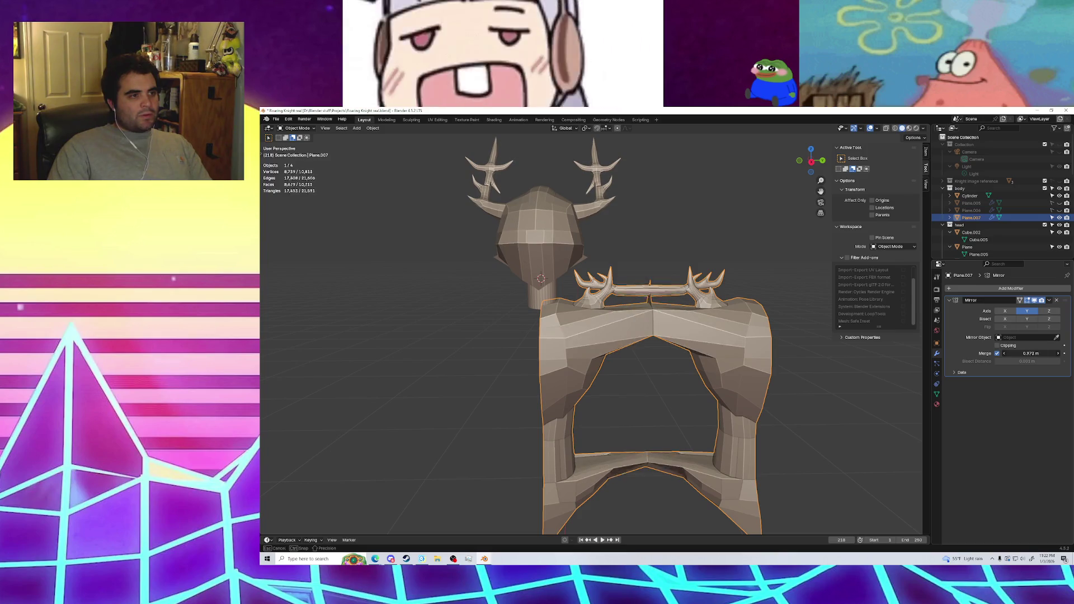
left_click_drag(1013, 354, 1017, 353)
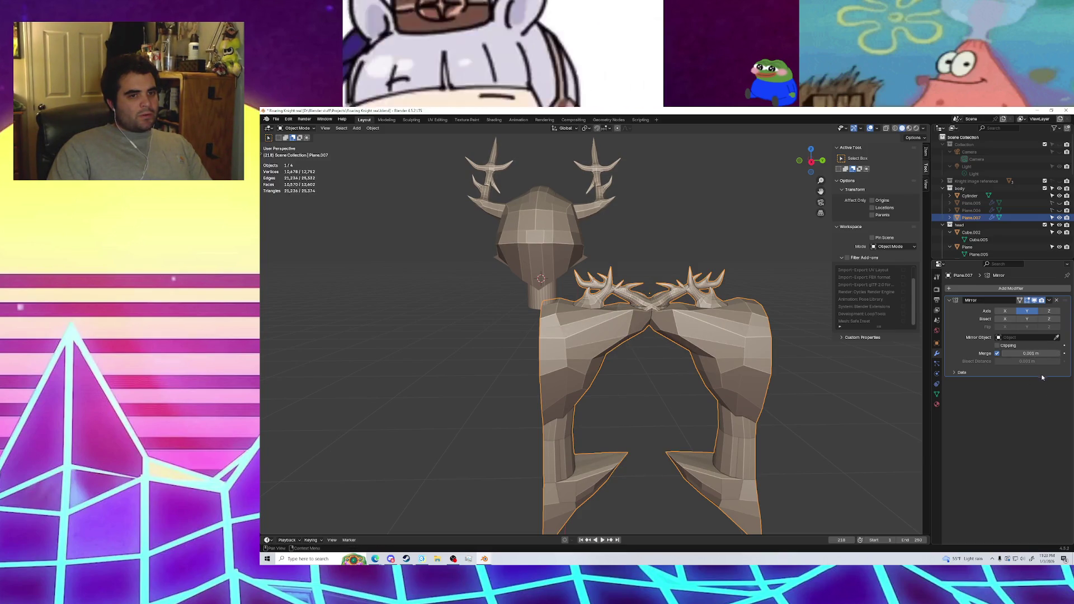
key("ctrl+z")
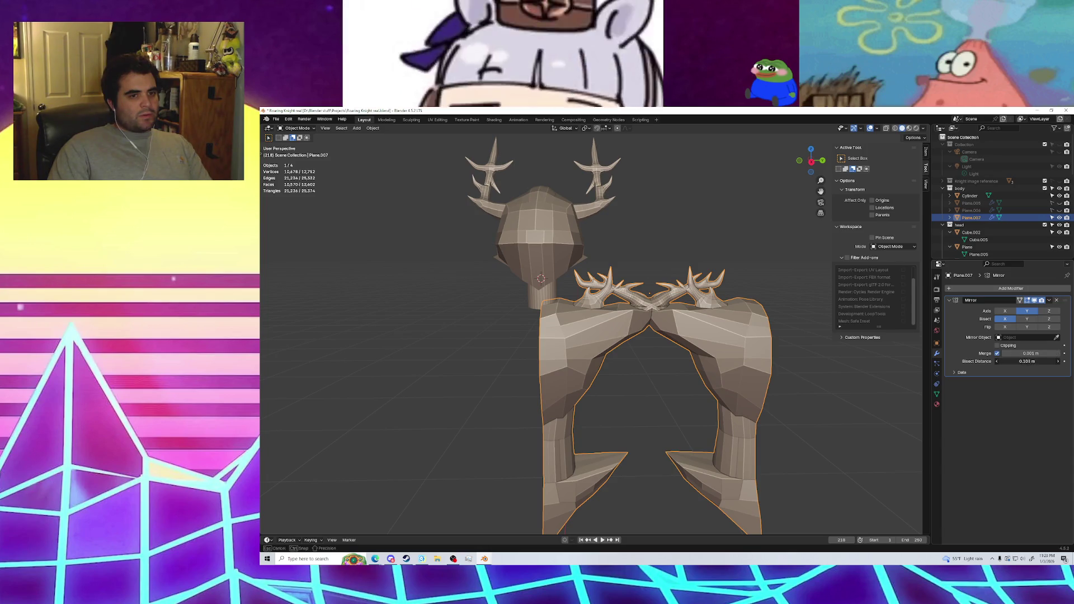
right_click(1023, 386)
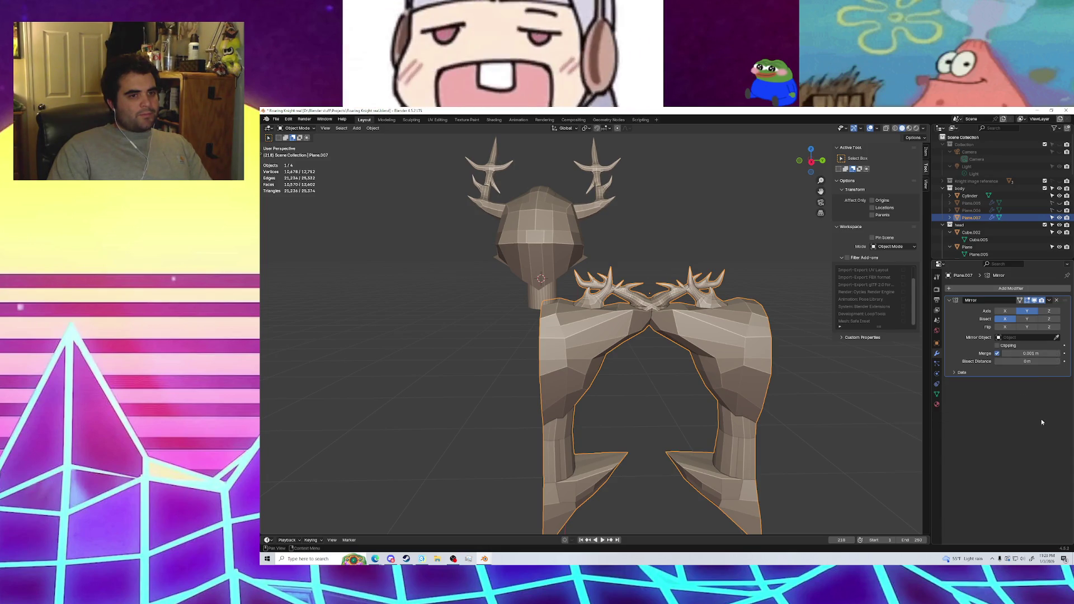
key("ctrl+z")
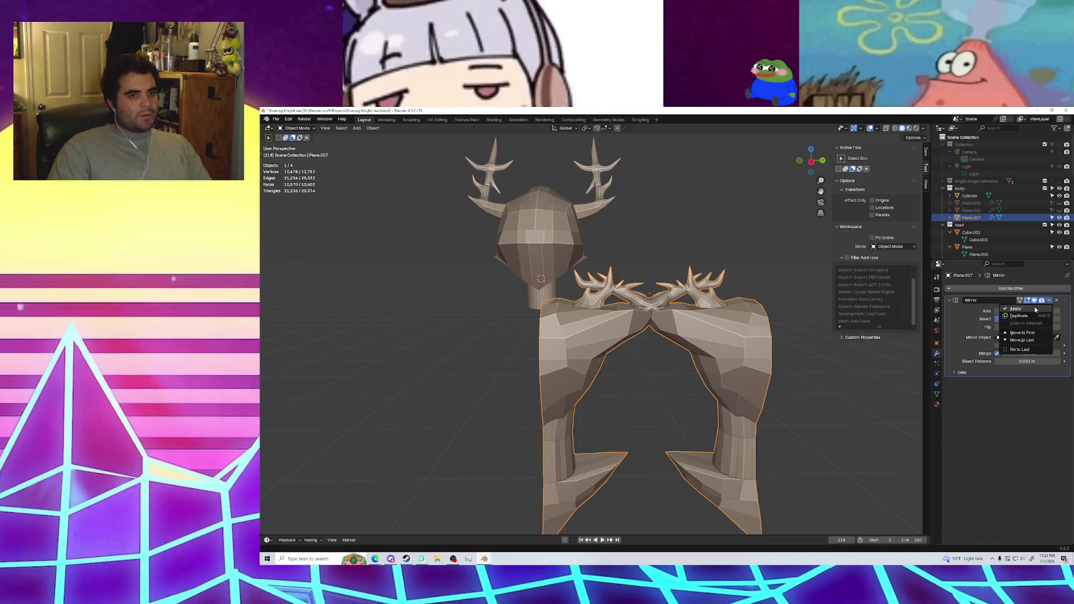
left_click(1056, 300)
left_click(808, 383)
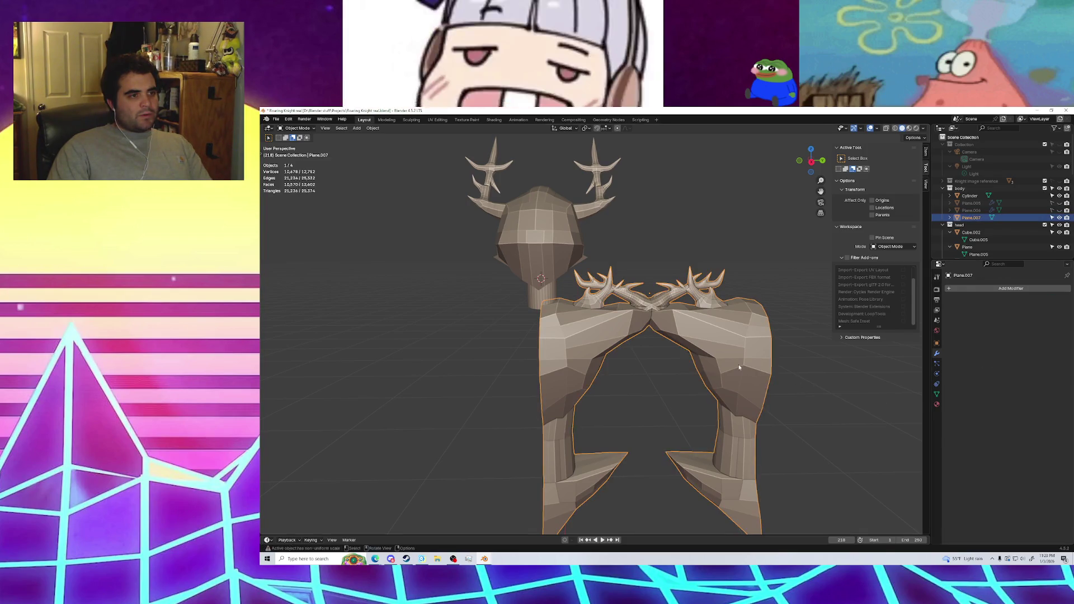
right_click(807, 383)
key("ctrl+z")
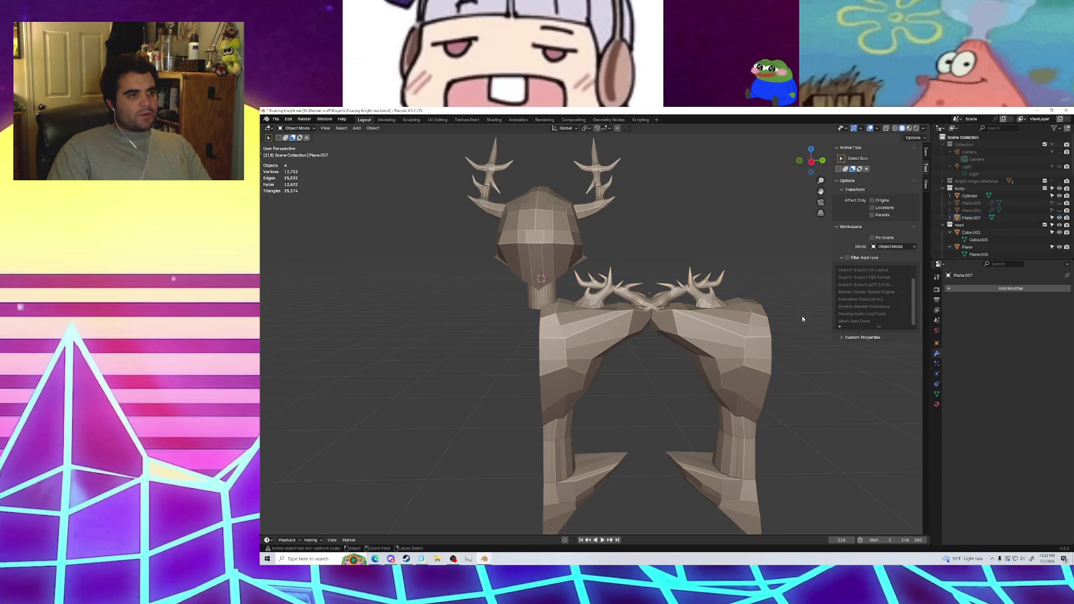
key("ctrl+z")
left_click(794, 404)
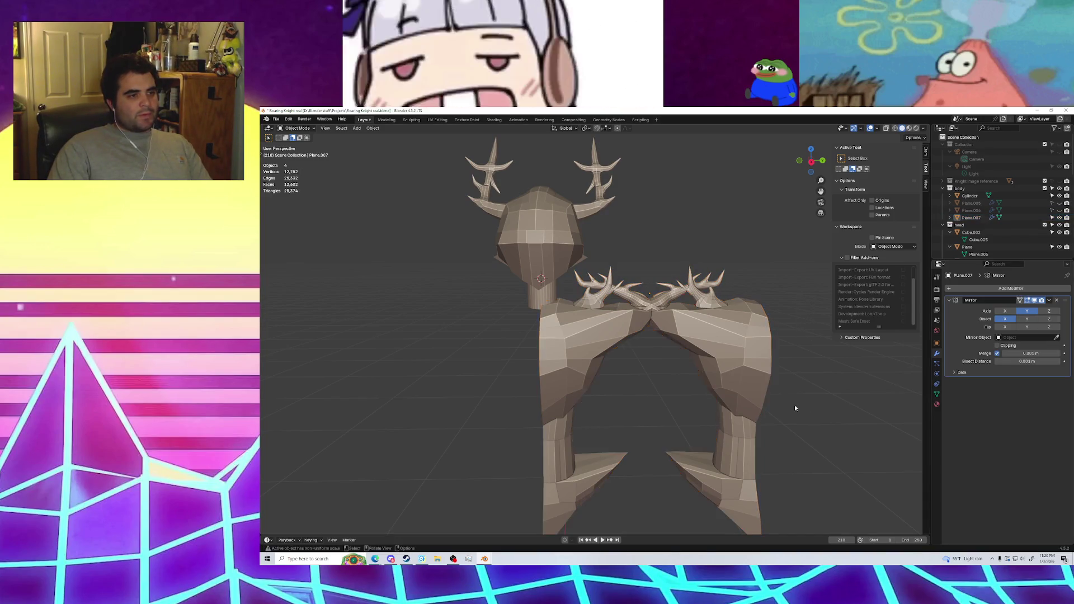
left_click(730, 365)
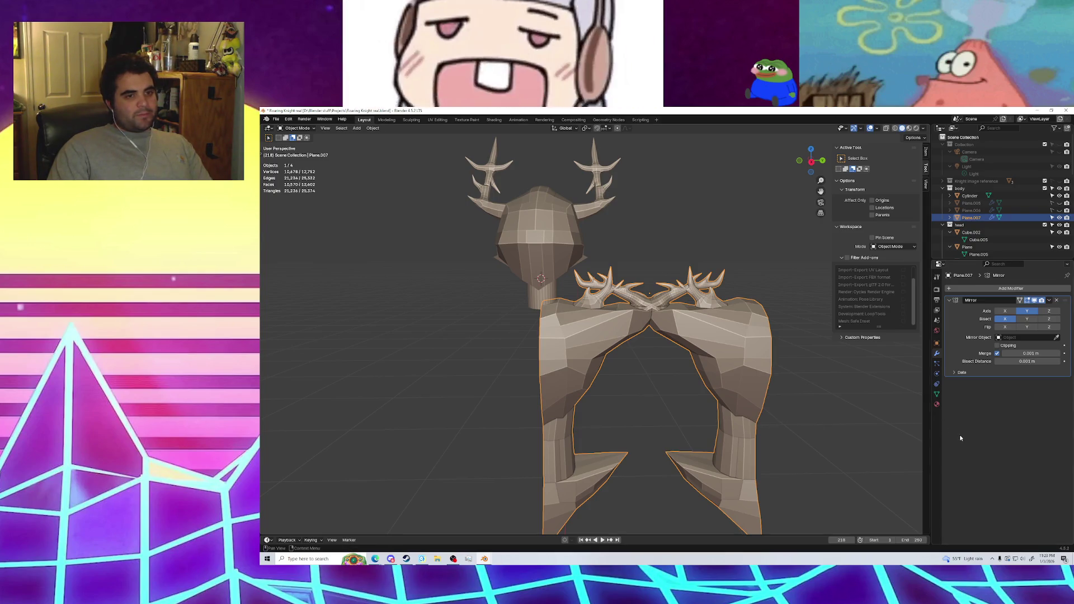
left_click(1001, 346)
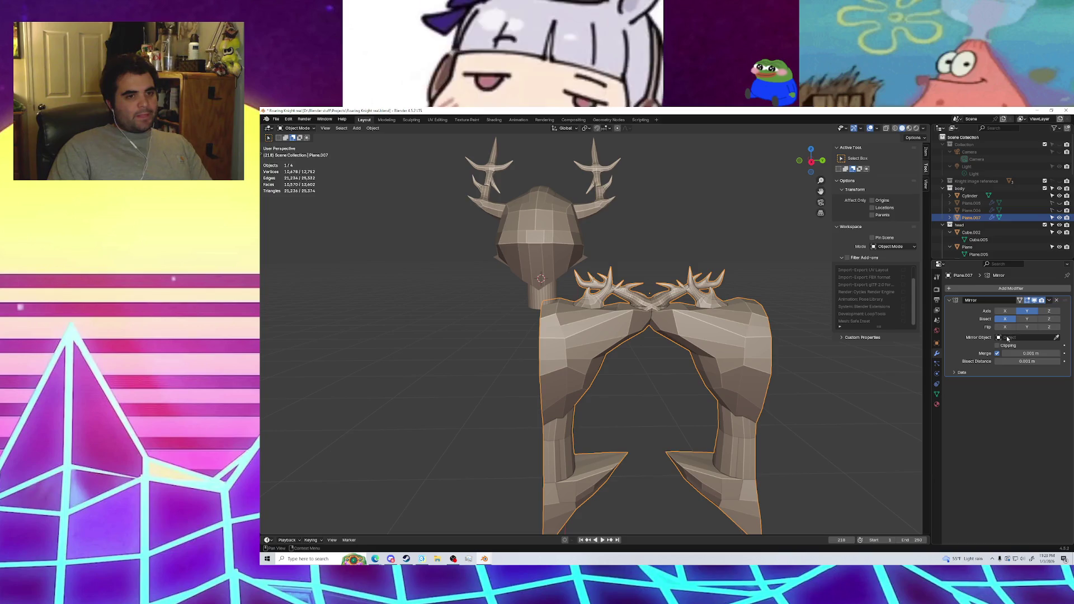
Change the Mirror modifier's mirror object from front body to Cylinder so both arms appear
left_click(1010, 338)
left_click(1001, 349)
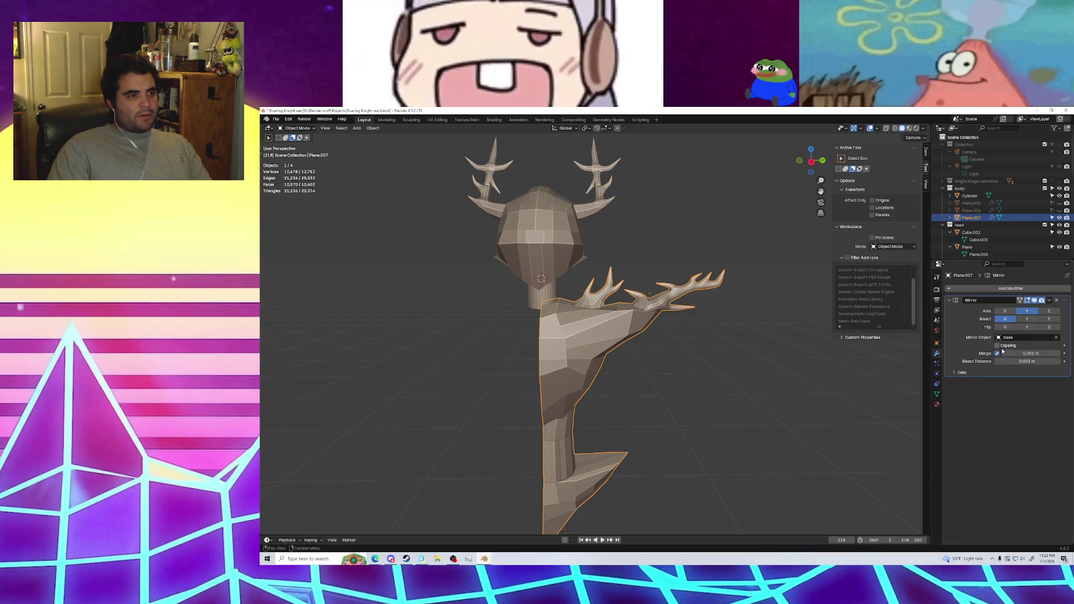
left_click(1003, 338)
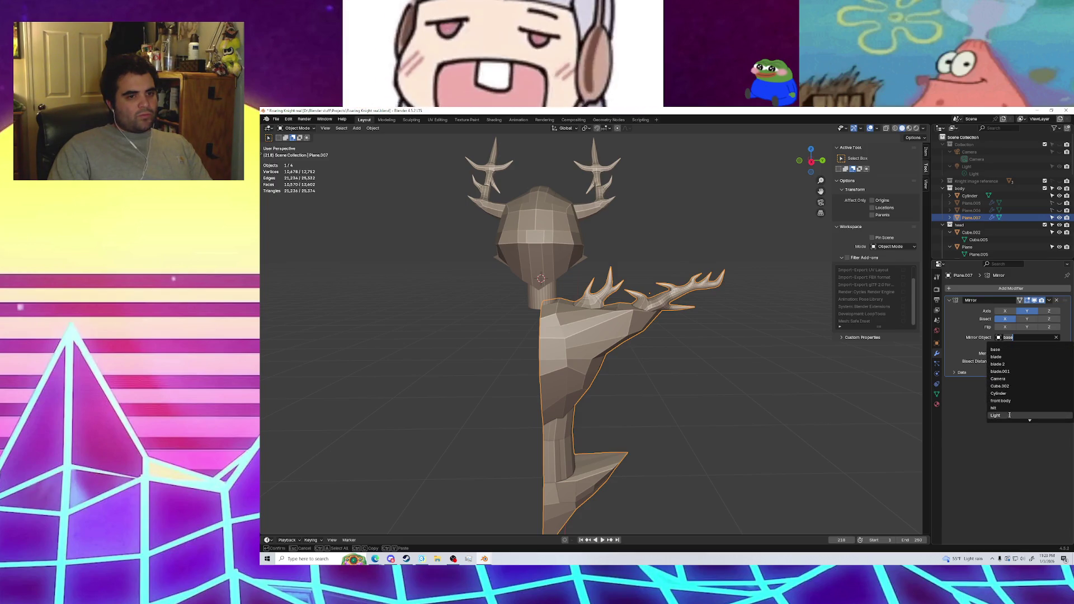
scroll(1030, 419, "down", 3)
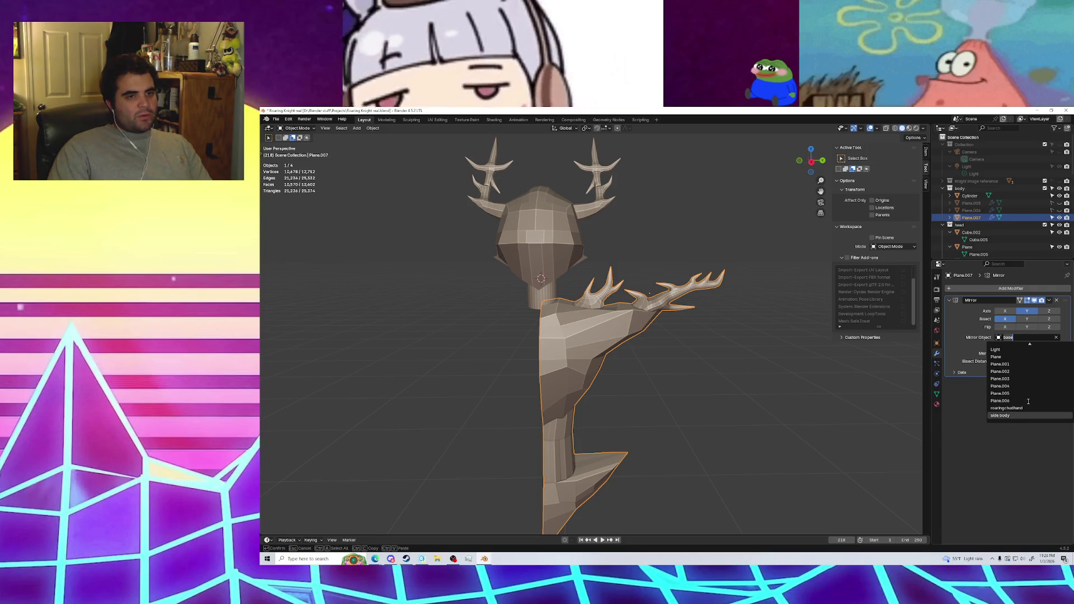
scroll(1008, 364, "up", 5)
scroll(1012, 387, "up", 4)
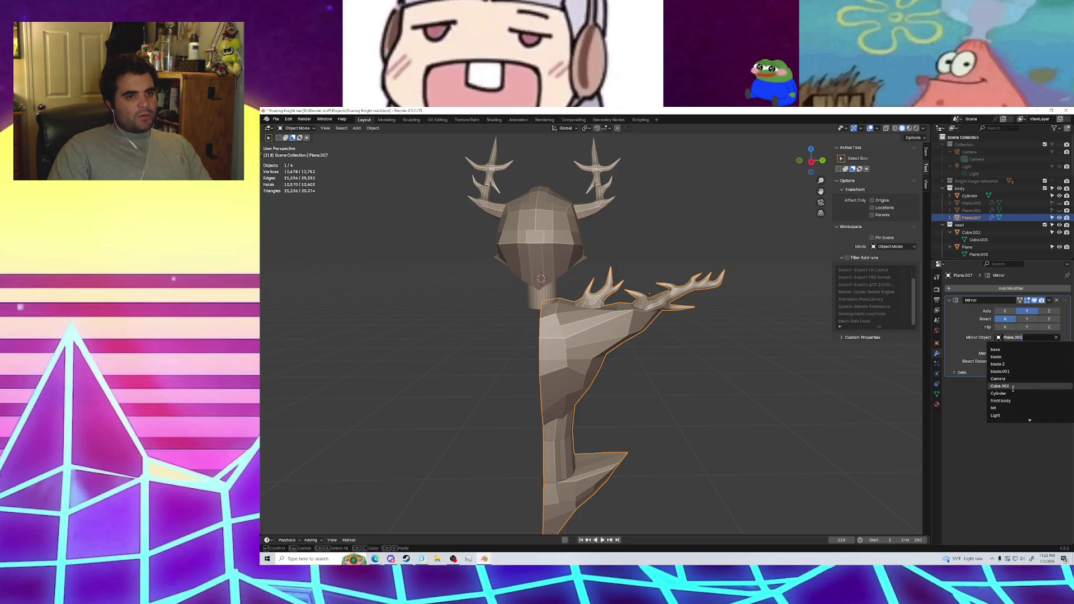
left_click(1011, 399)
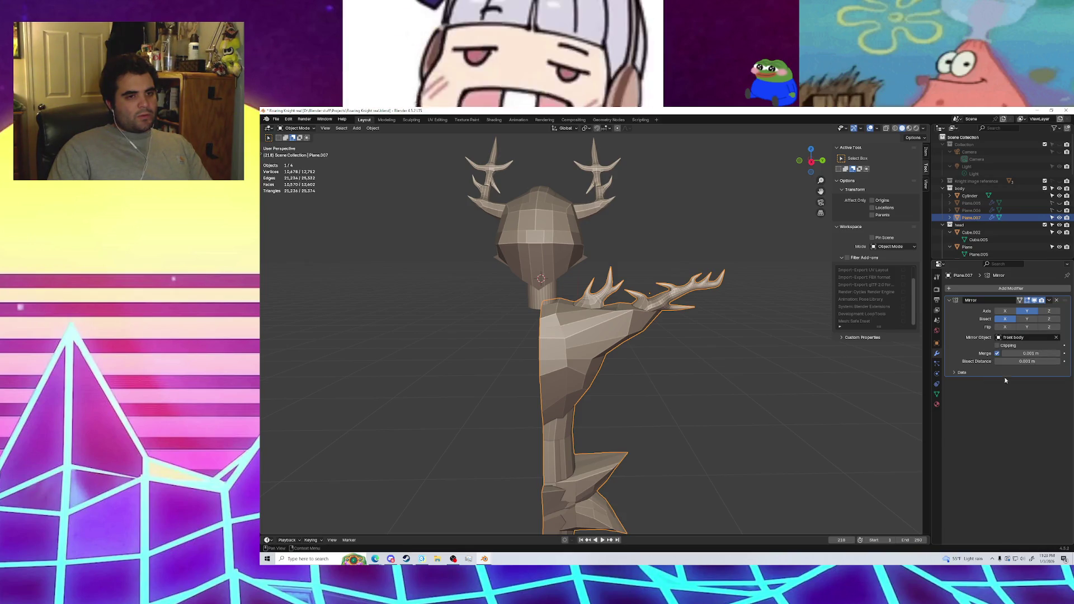
left_click(1018, 337)
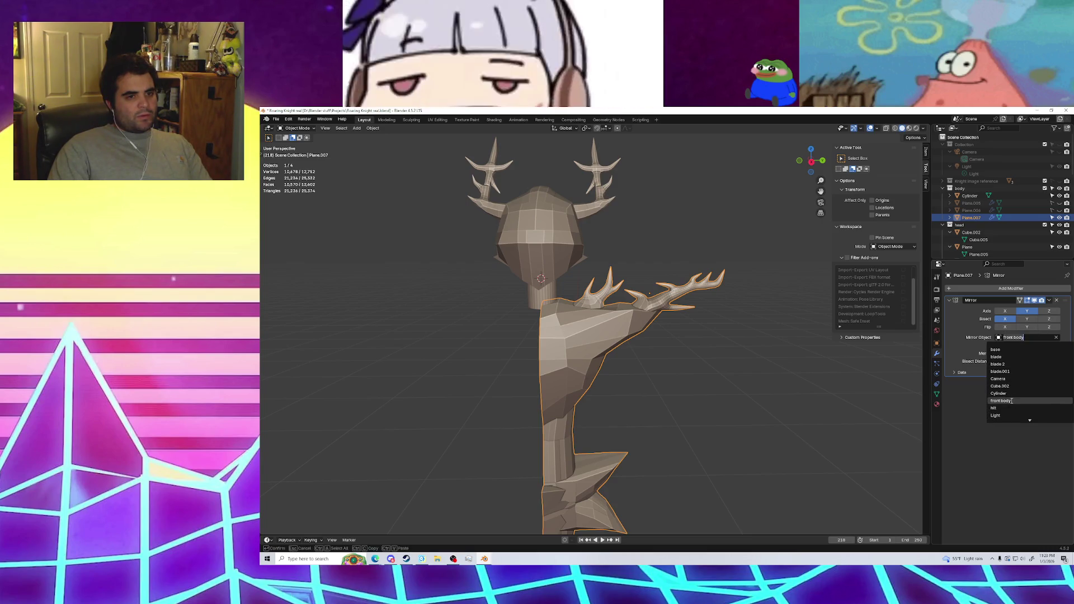
left_click(1011, 400)
left_click(1021, 338)
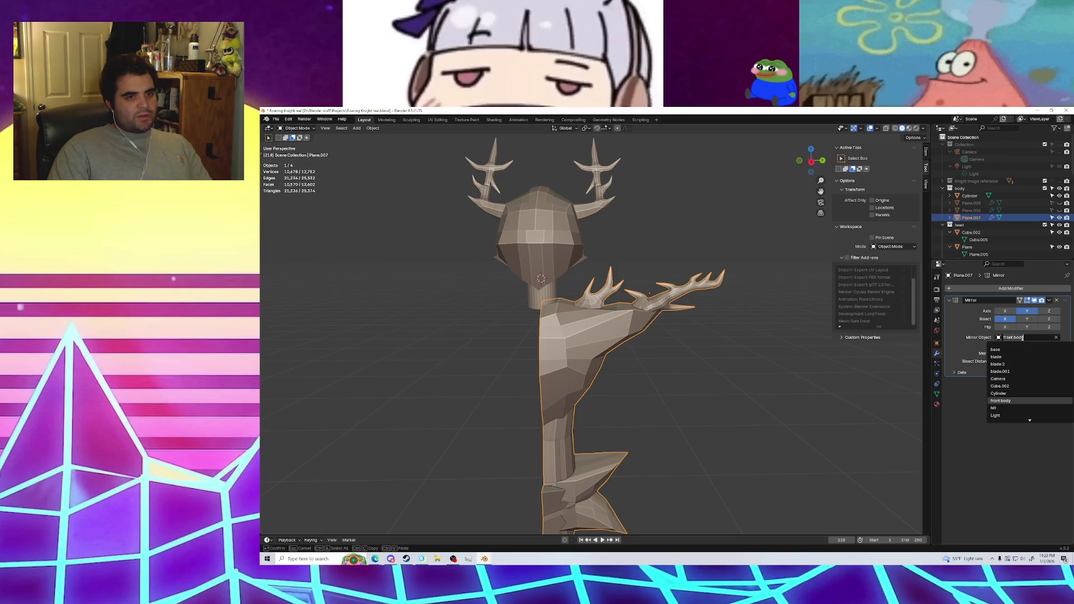
left_click(1006, 393)
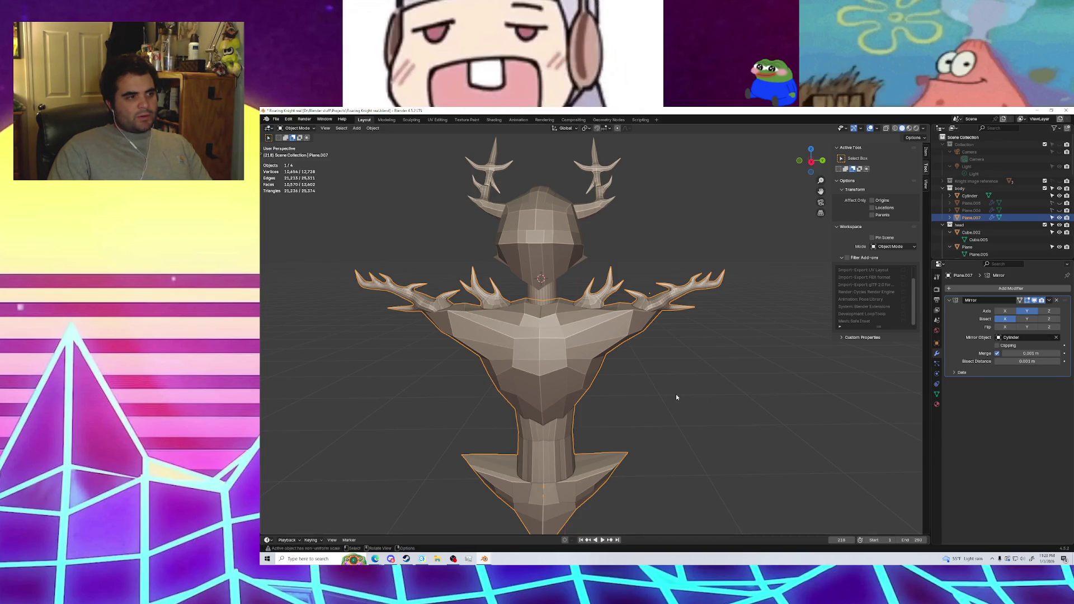
mouse_move(676, 397)
middle_mouse_down()
mouse_move(759, 371)
mouse_move(762, 338)
mouse_move(686, 380)
mouse_move(776, 368)
mouse_move(770, 395)
middle_mouse_up()
Turn off Bisect X and enable Merge and Clipping in the Mirror modifier
left_click(781, 367)
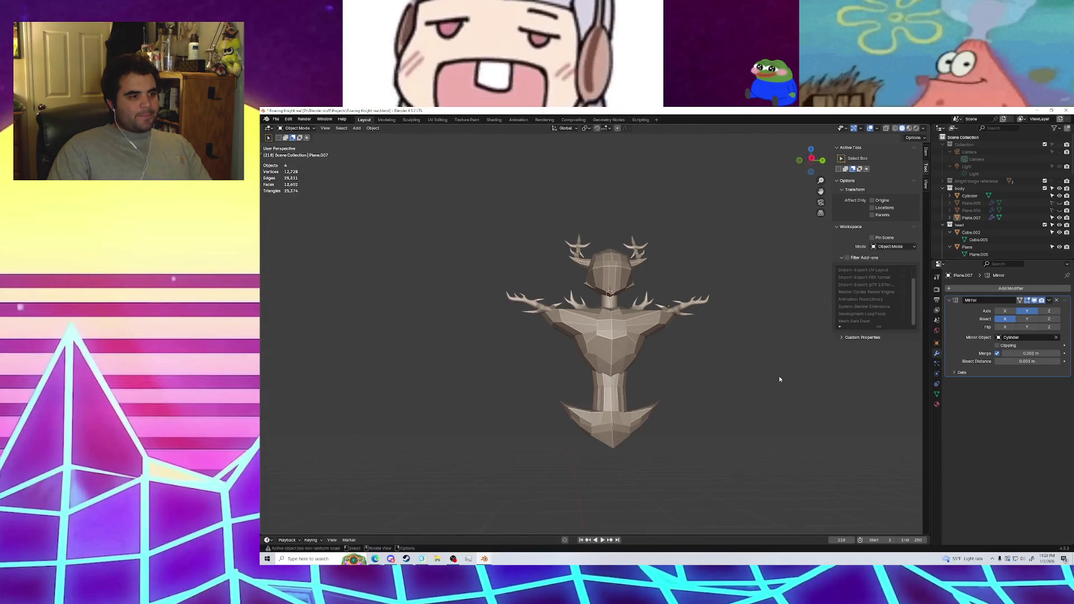
left_click(996, 321)
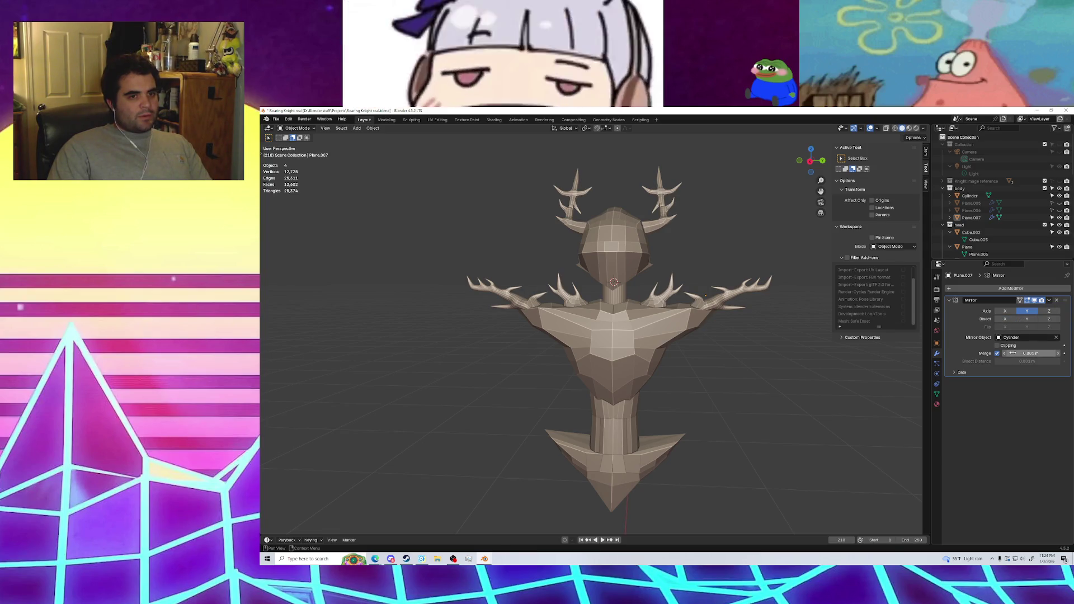
mouse_move(1030, 353)
left_mouse_down()
mouse_move(1063, 352)
mouse_move(1007, 353)
left_mouse_up()
scroll(717, 377, "up", 3)
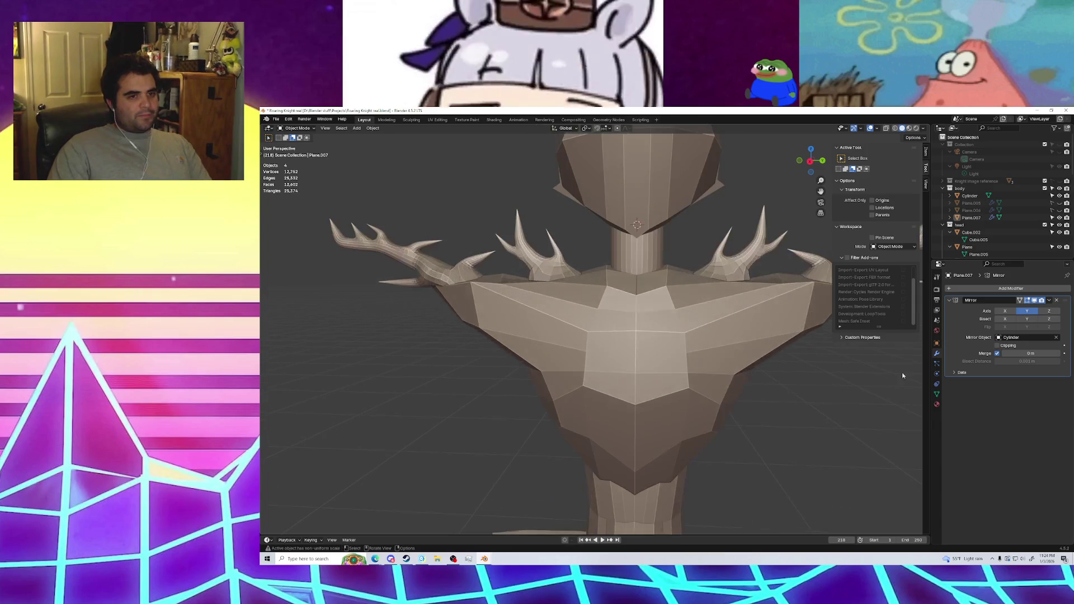
left_click(999, 354)
left_click(1000, 346)
Adjust the mirror Merge distance to about 0.08 m while checking the centre seam
left_click_drag(1030, 352, 1023, 353)
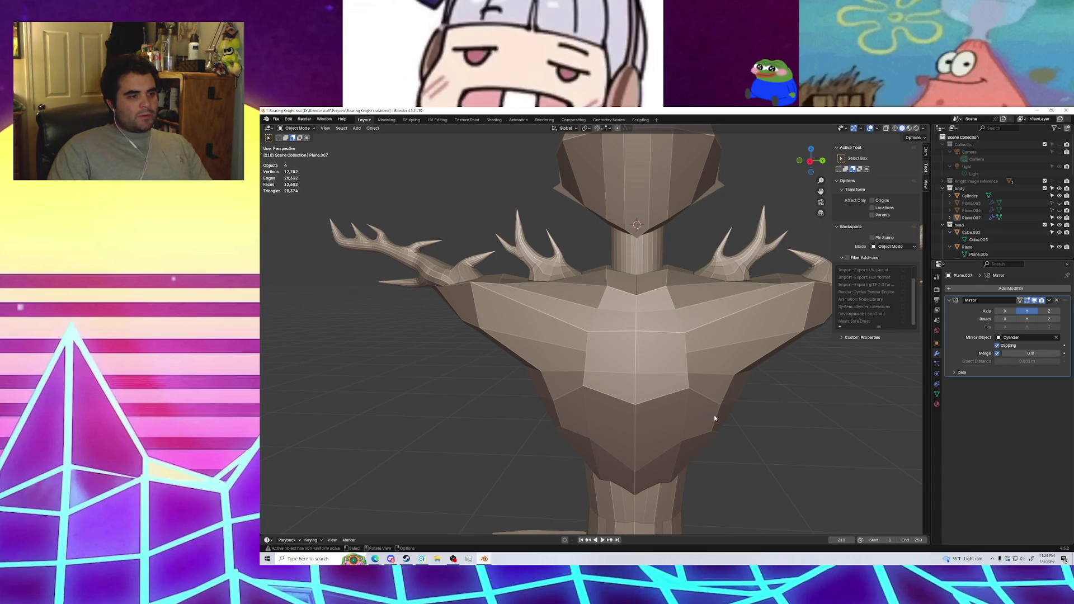
scroll(697, 389, "down", 3)
scroll(697, 389, "up", 3)
middle_click_drag(697, 389, 694, 279, "shift")
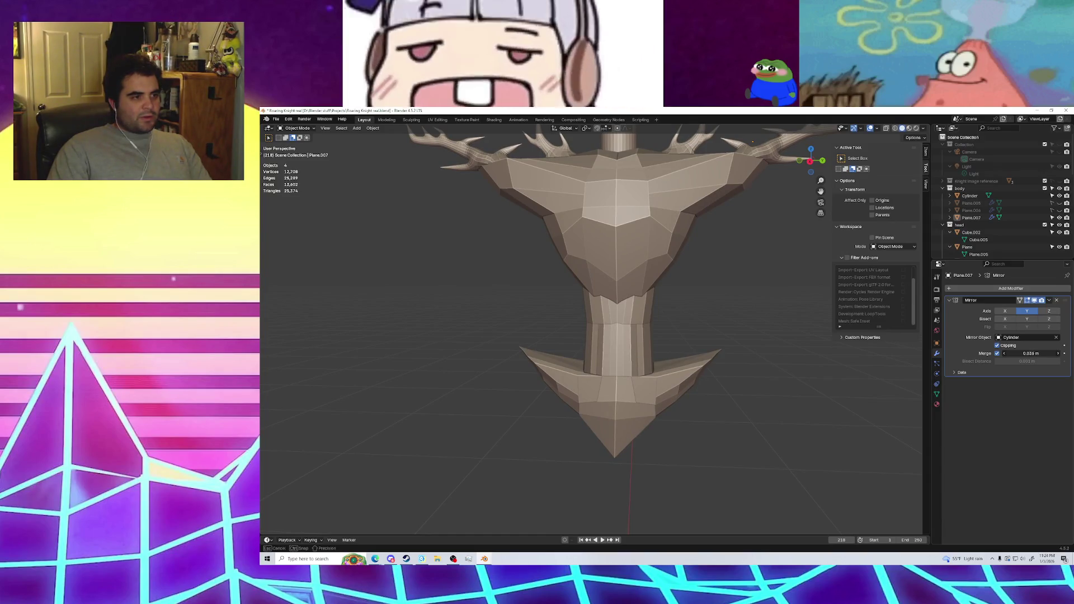
left_click_drag(1030, 352, 1032, 352)
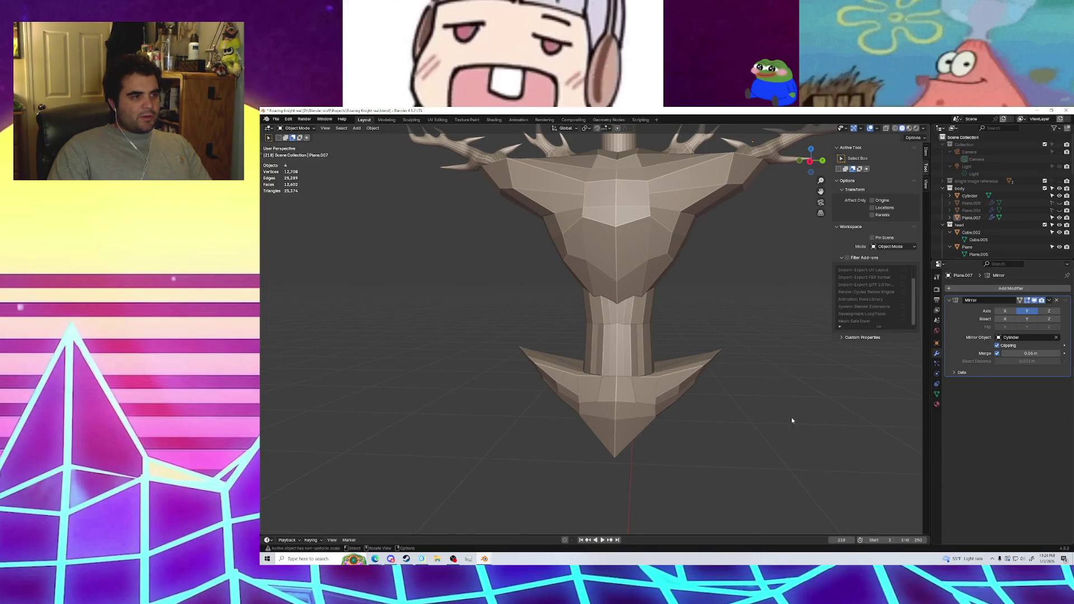
mouse_move(791, 419)
middle_mouse_down()
mouse_move(615, 436)
mouse_move(608, 467)
mouse_move(671, 401)
middle_mouse_up()
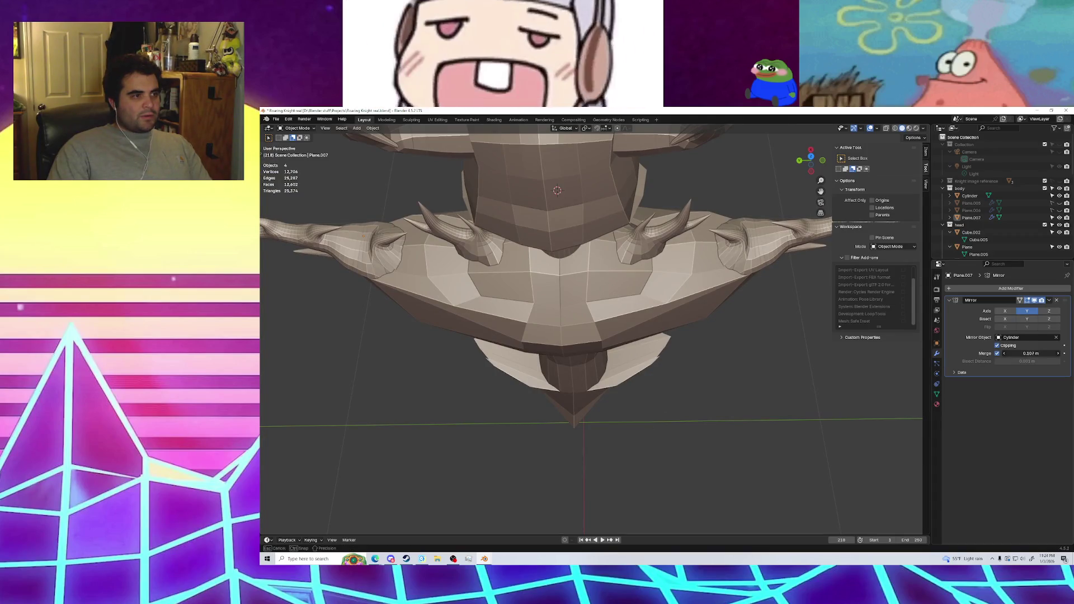
left_click_drag(1030, 353, 1032, 353)
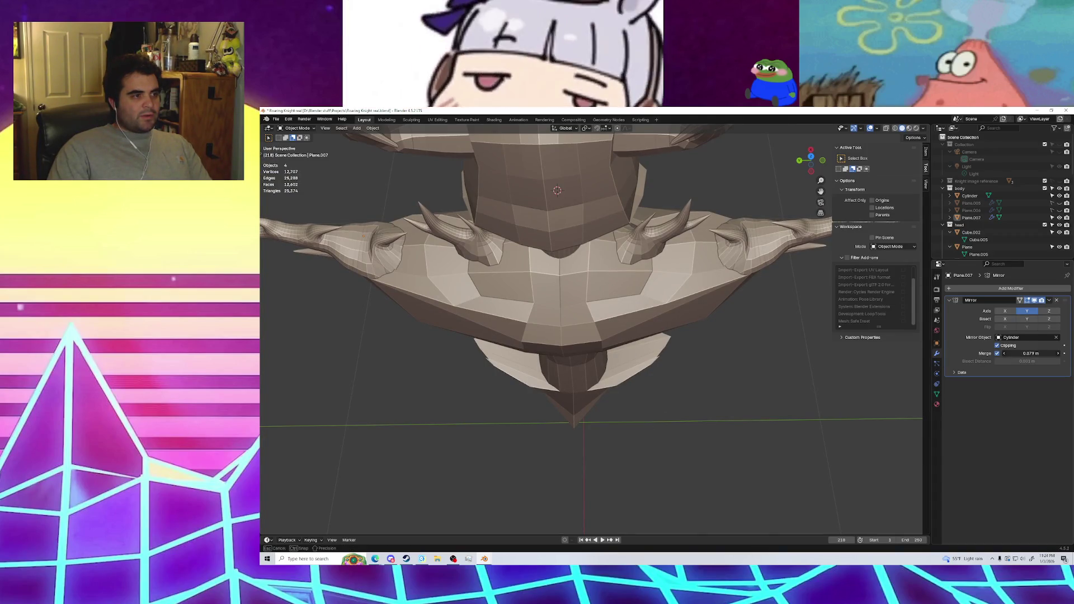
mouse_move(799, 416)
middle_mouse_down()
mouse_move(685, 302)
mouse_move(695, 354)
mouse_move(709, 334)
middle_mouse_up()
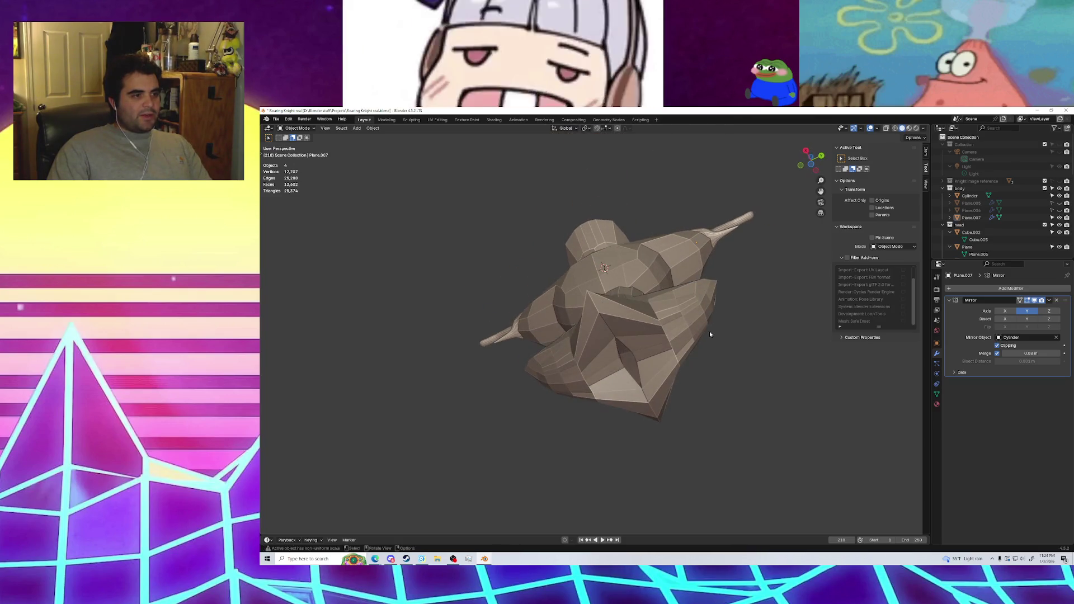
Test larger Merge distance values on the Mirror modifier to close the neck seam
left_click_drag(1030, 353, 1046, 353)
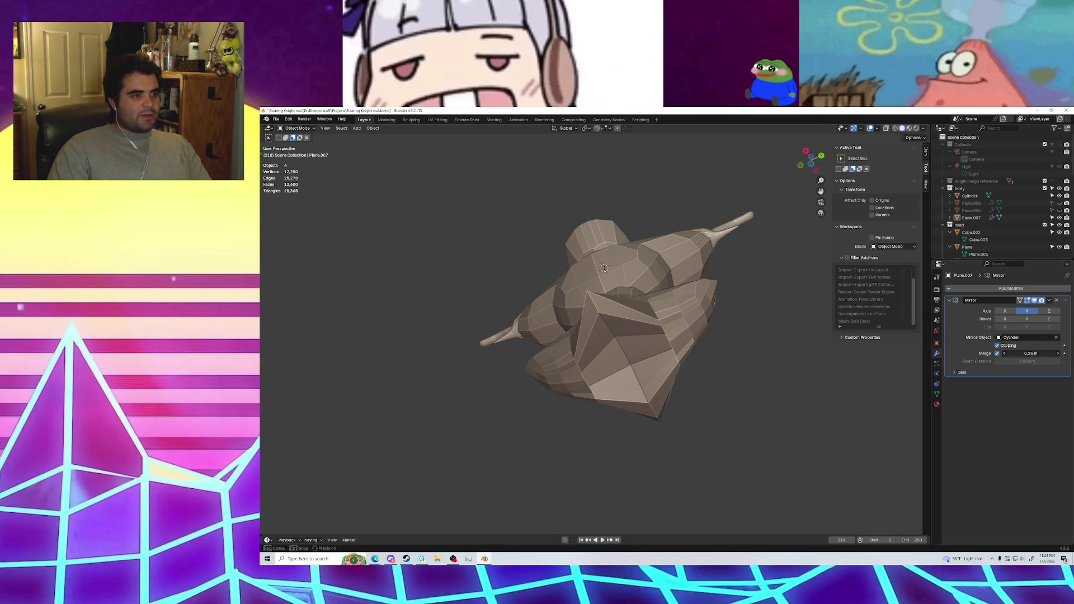
middle_click_drag(732, 395, 694, 423)
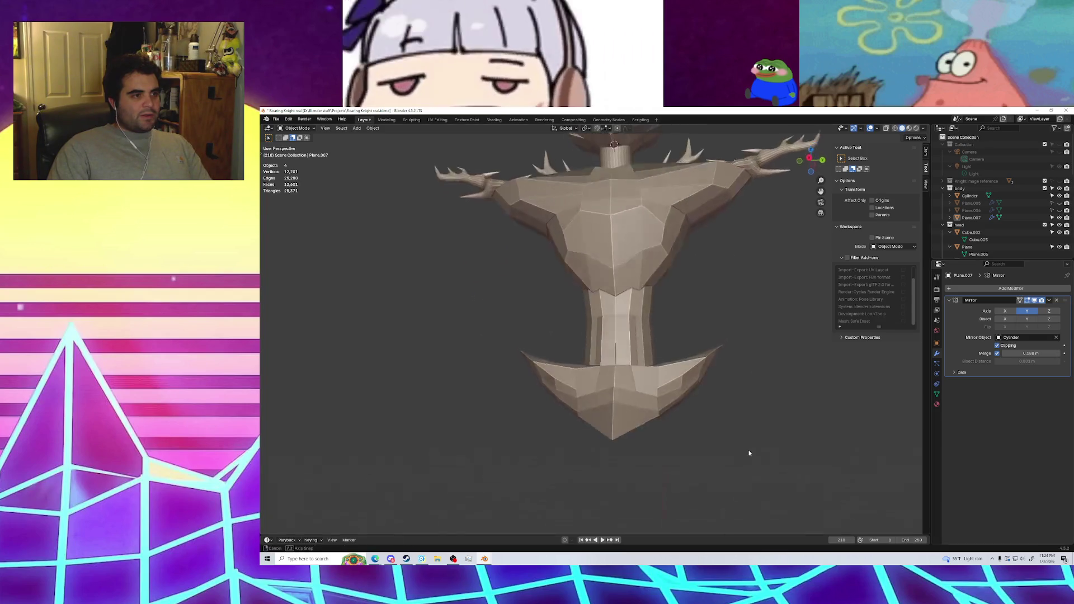
scroll(616, 359, "up", 10)
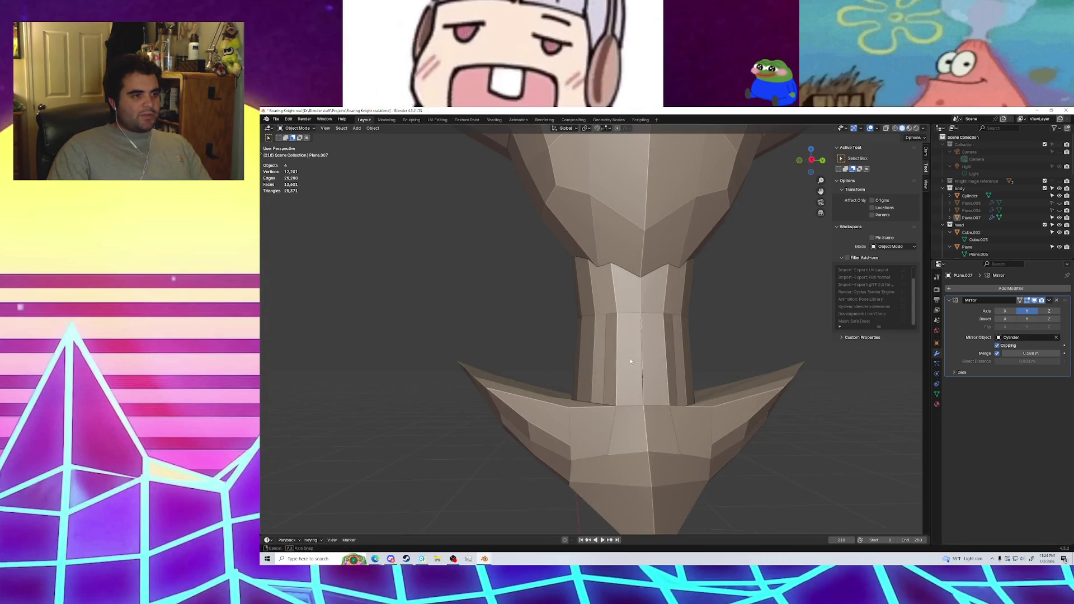
middle_click_drag(657, 371, 672, 382)
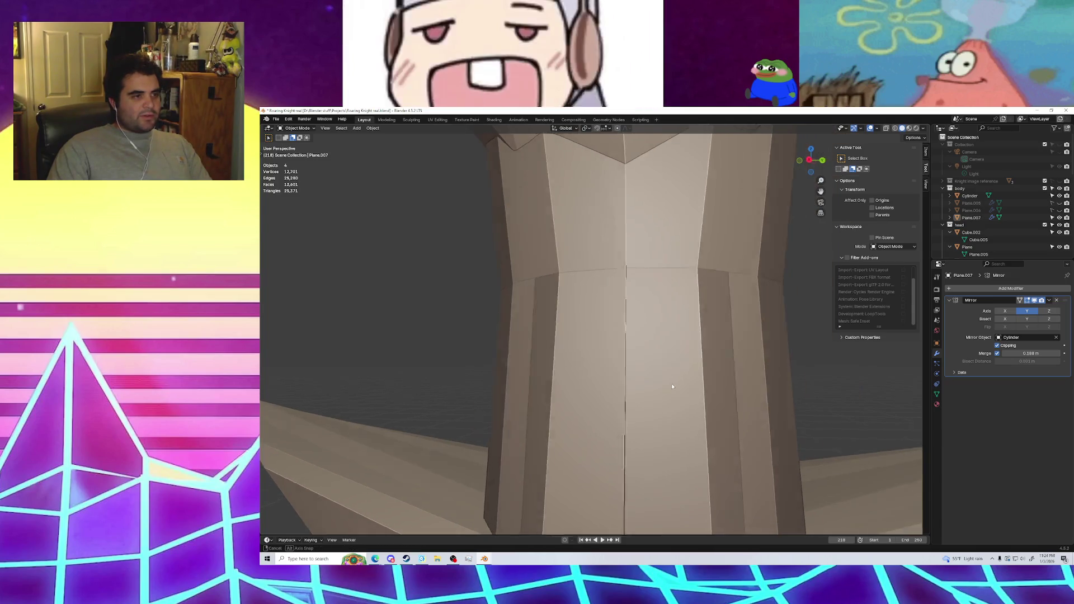
scroll(674, 377, "down", 3)
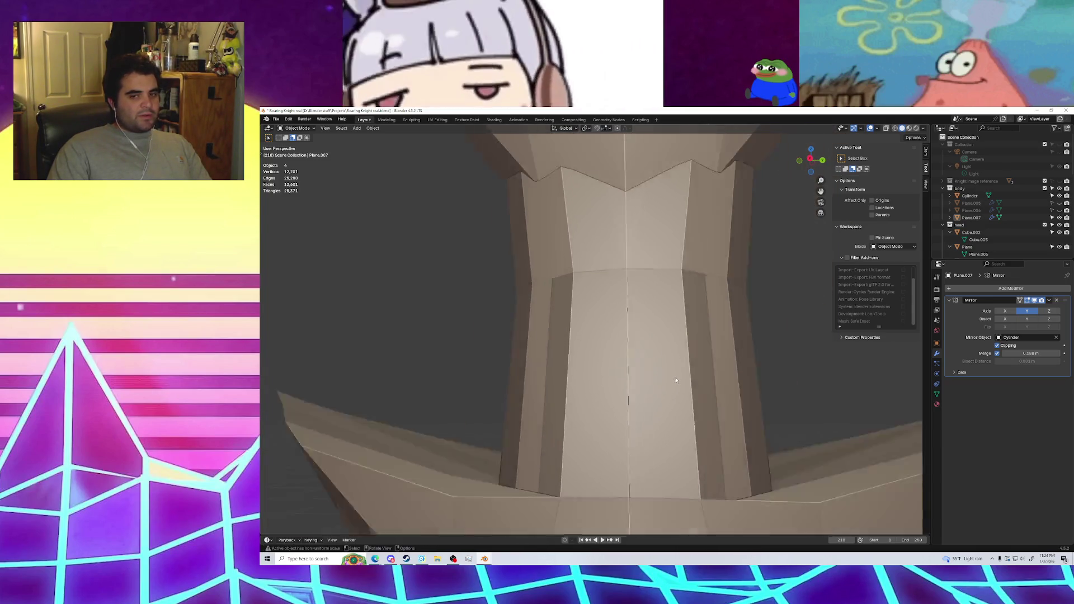
scroll(674, 377, "down", 5)
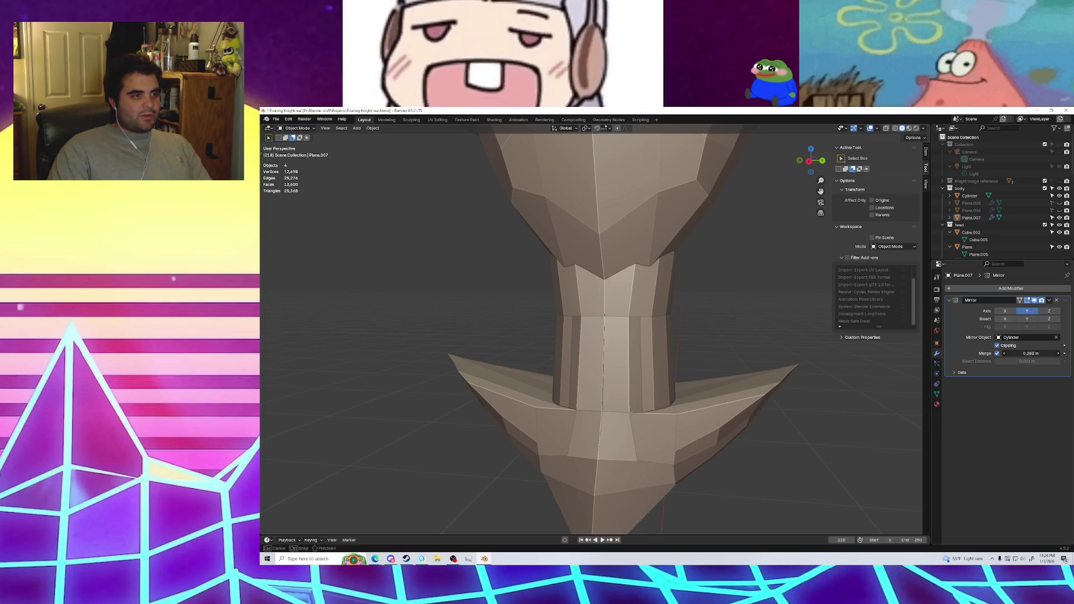
left_click_drag(1030, 353, 1049, 353)
mouse_move(676, 377)
middle_mouse_down()
mouse_move(659, 364)
mouse_move(668, 382)
middle_mouse_up()
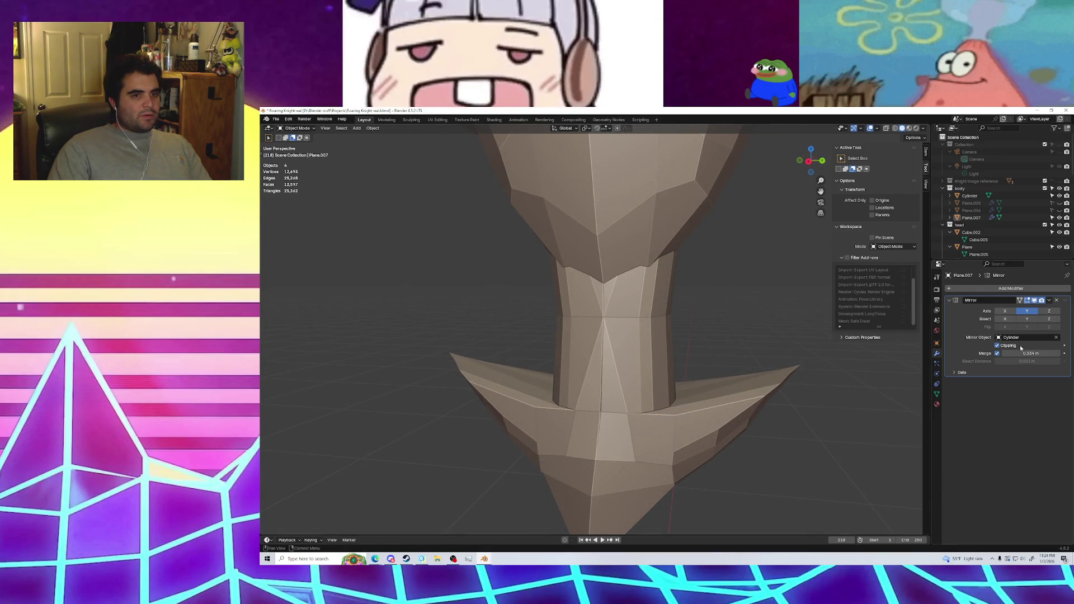
left_click_drag(1020, 351, 1046, 353)
Inspect the welded torso at 0.08 m merge from several angles, then open the modifier's dropdown
mouse_move(638, 369)
middle_mouse_down()
mouse_move(671, 360)
mouse_move(635, 354)
mouse_move(659, 378)
mouse_move(615, 367)
mouse_move(617, 380)
mouse_move(733, 360)
mouse_move(532, 346)
middle_mouse_up()
scroll(567, 329, "up", 3)
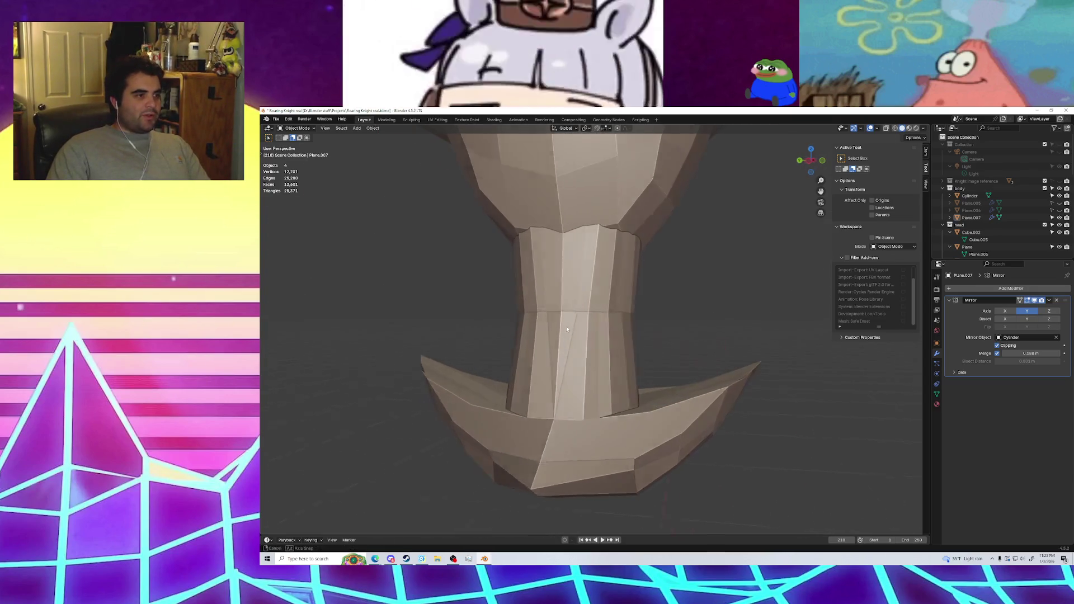
mouse_move(633, 353)
middle_mouse_down()
mouse_move(454, 352)
mouse_move(478, 284)
mouse_move(481, 310)
middle_mouse_up()
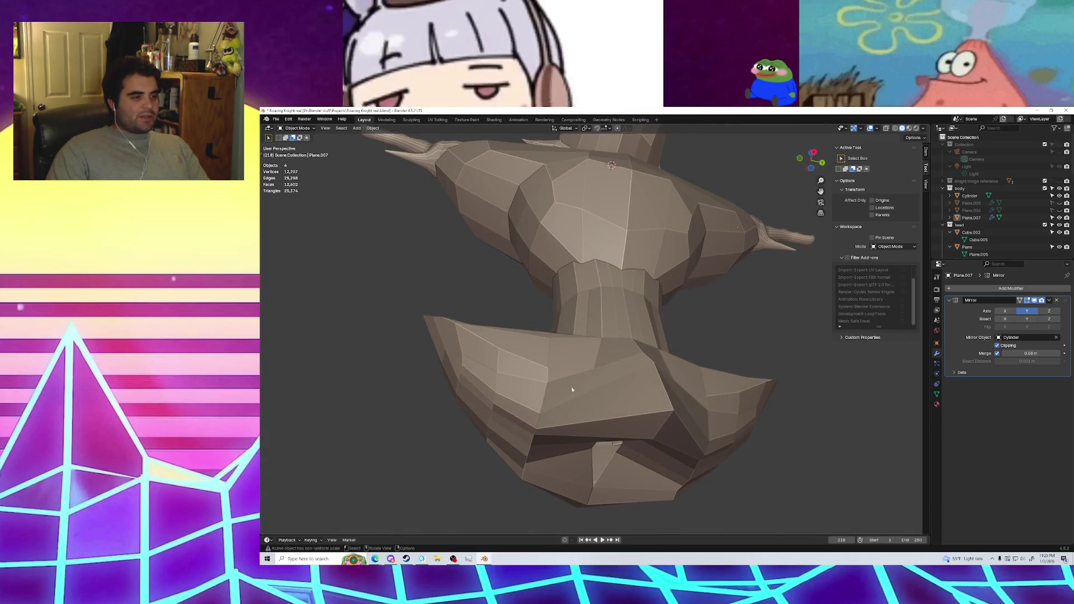
mouse_move(571, 387)
middle_mouse_down()
mouse_move(557, 385)
mouse_move(564, 401)
middle_mouse_up()
scroll(604, 396, "up", 4)
scroll(635, 391, "up", 4)
scroll(684, 398, "up", 3)
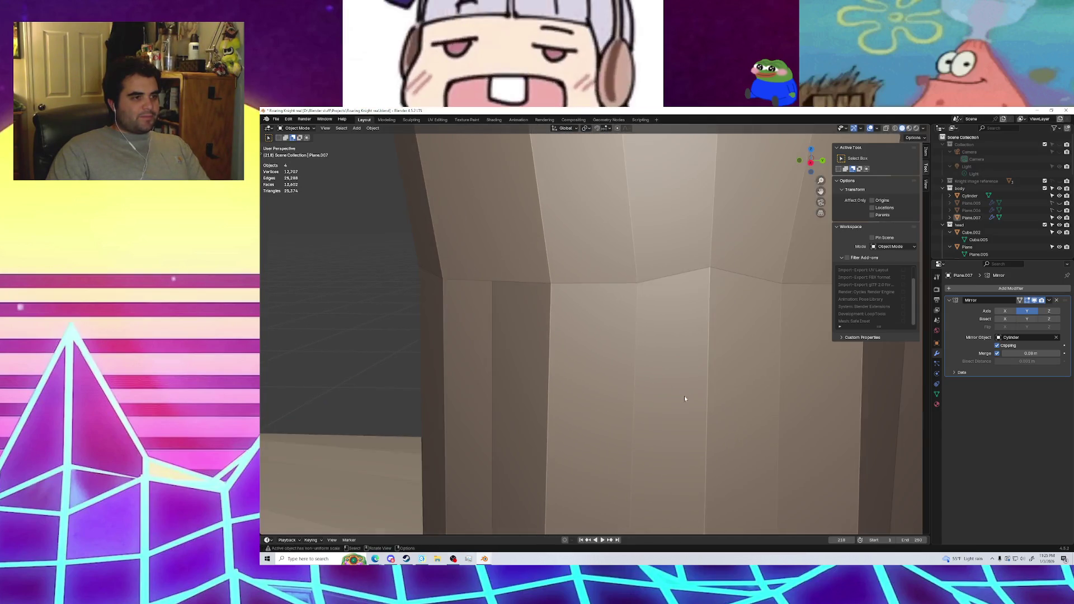
scroll(626, 384, "down", 4)
scroll(605, 379, "up", 4)
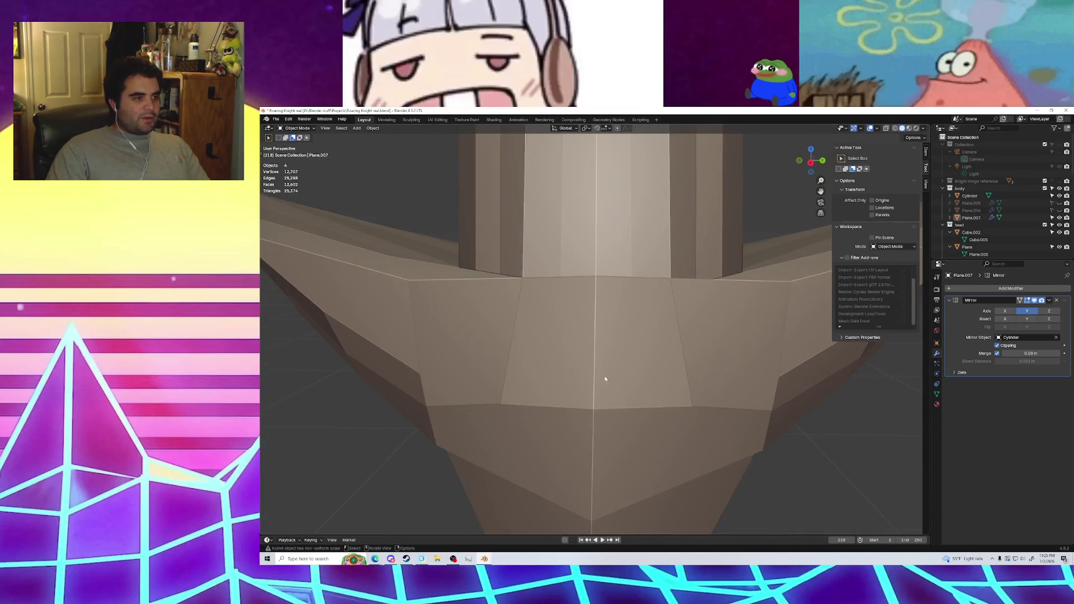
scroll(602, 364, "down", 4)
scroll(593, 358, "up", 4)
mouse_move(587, 355)
middle_mouse_down()
mouse_move(698, 293)
mouse_move(700, 327)
middle_mouse_up()
scroll(699, 327, "up", 2)
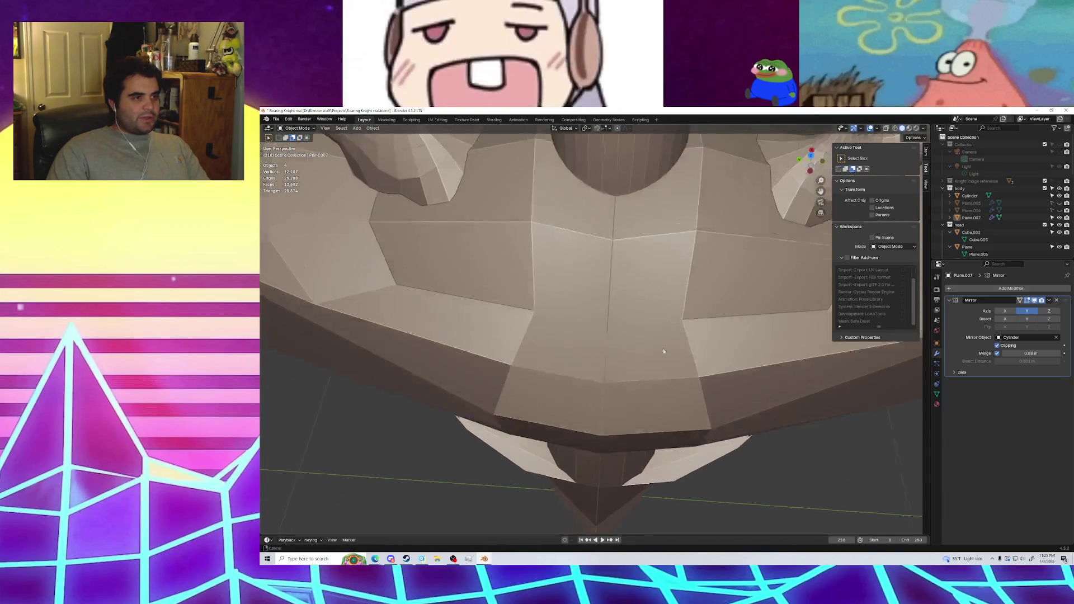
scroll(652, 344, "up", 3)
scroll(650, 341, "down", 5)
mouse_move(621, 401)
middle_mouse_down()
mouse_move(632, 323)
mouse_move(629, 391)
mouse_move(613, 297)
mouse_move(606, 378)
mouse_move(753, 436)
mouse_move(687, 430)
middle_mouse_up()
scroll(755, 434, "down", 4)
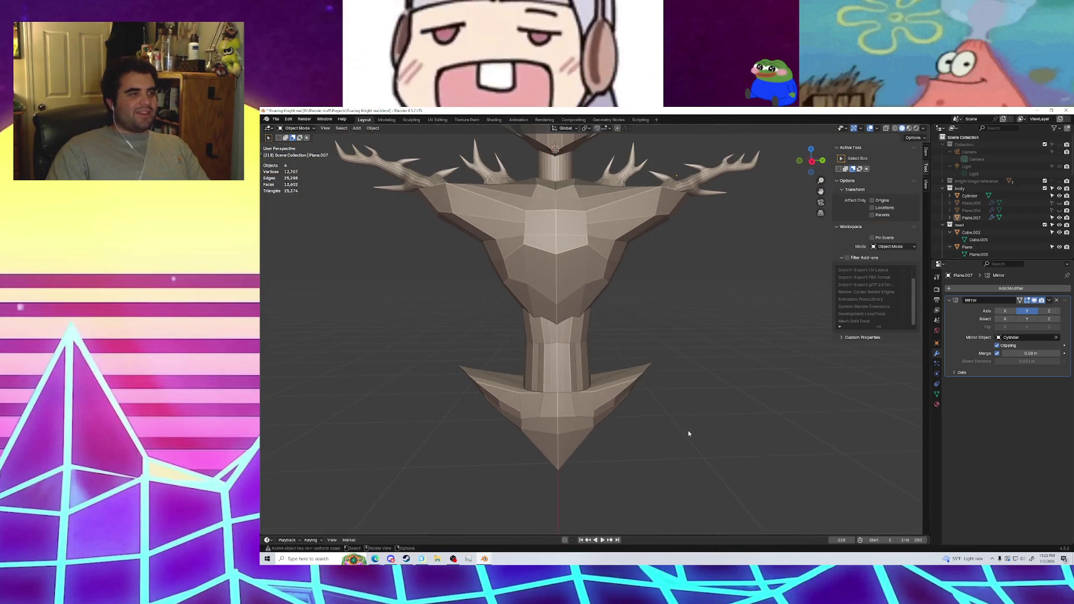
scroll(655, 341, "down", 5)
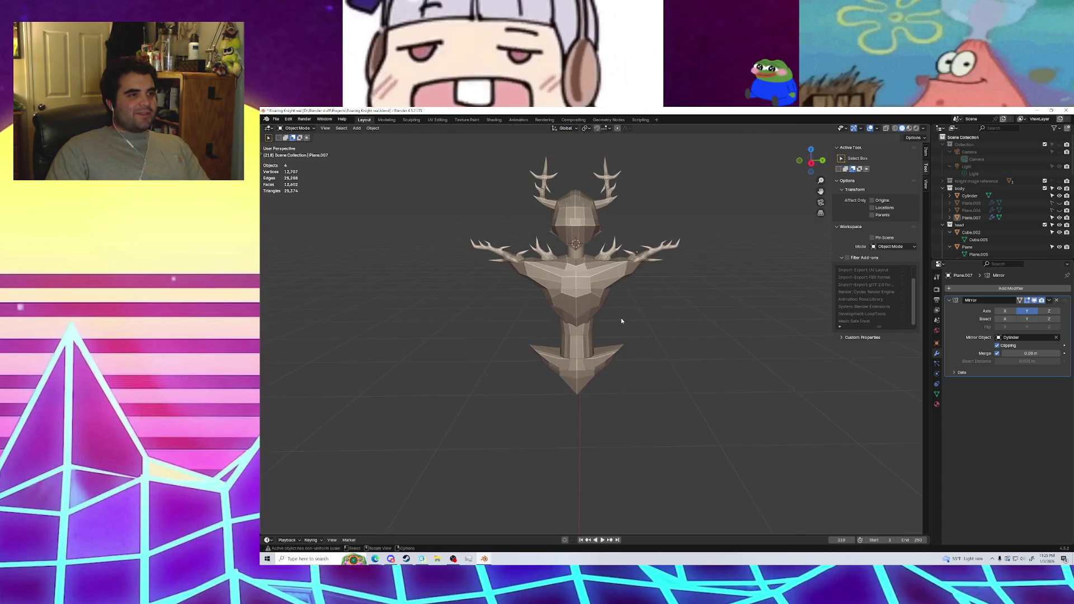
mouse_move(620, 321)
middle_mouse_down()
mouse_move(590, 334)
mouse_move(675, 360)
mouse_move(702, 355)
mouse_move(679, 398)
mouse_move(586, 333)
middle_mouse_up()
left_click(1049, 300)
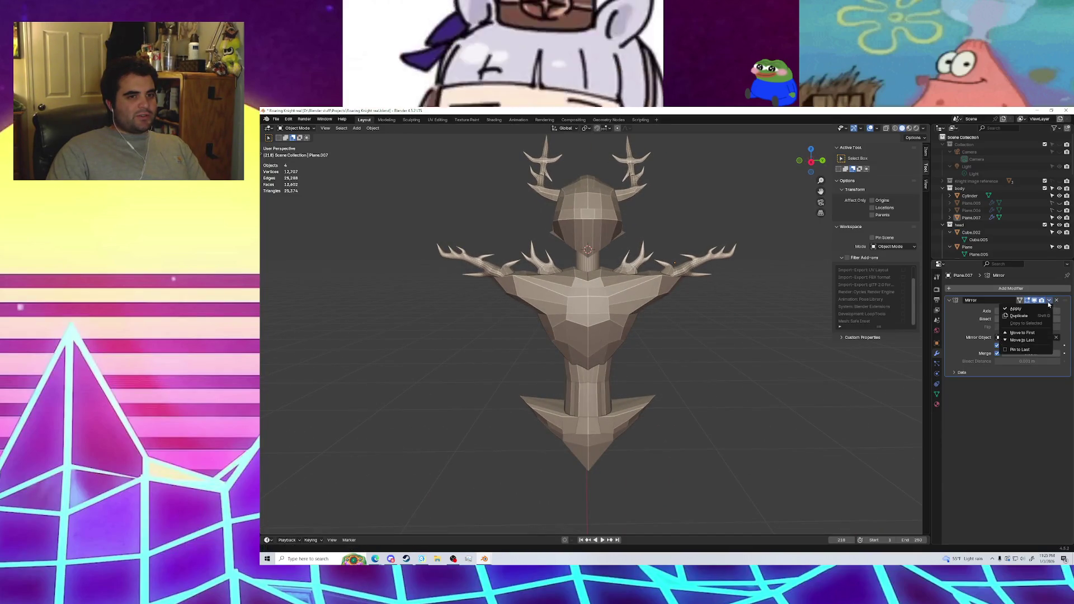
Apply the Mirror modifier, select Plane.007 and enter Edit Mode on its mesh
left_click(1012, 309)
left_click(616, 335)
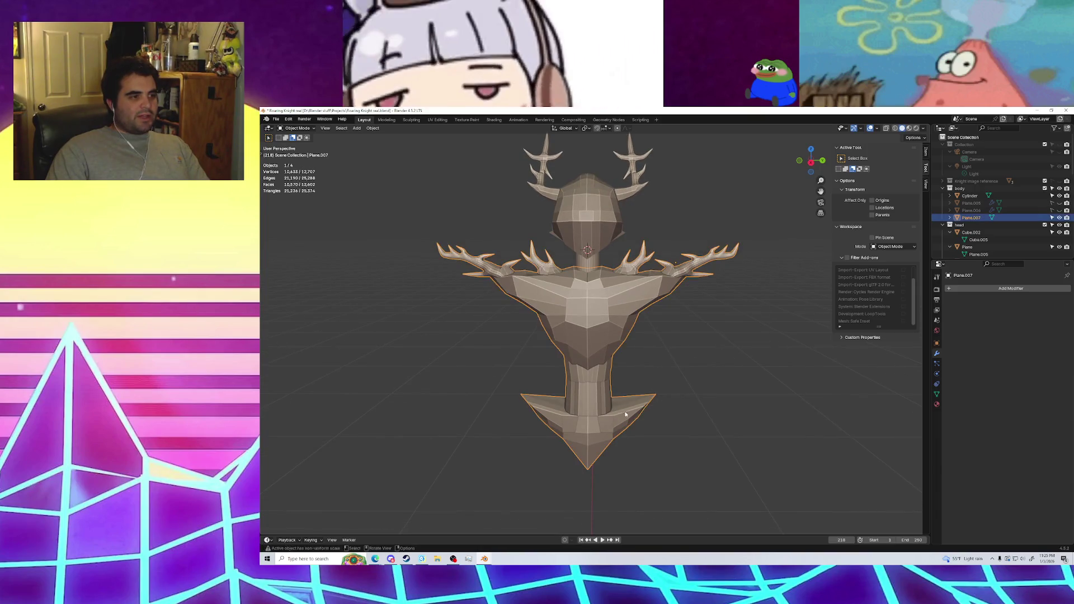
middle_click_drag(615, 336, 513, 292)
left_click(513, 292)
left_click(543, 320)
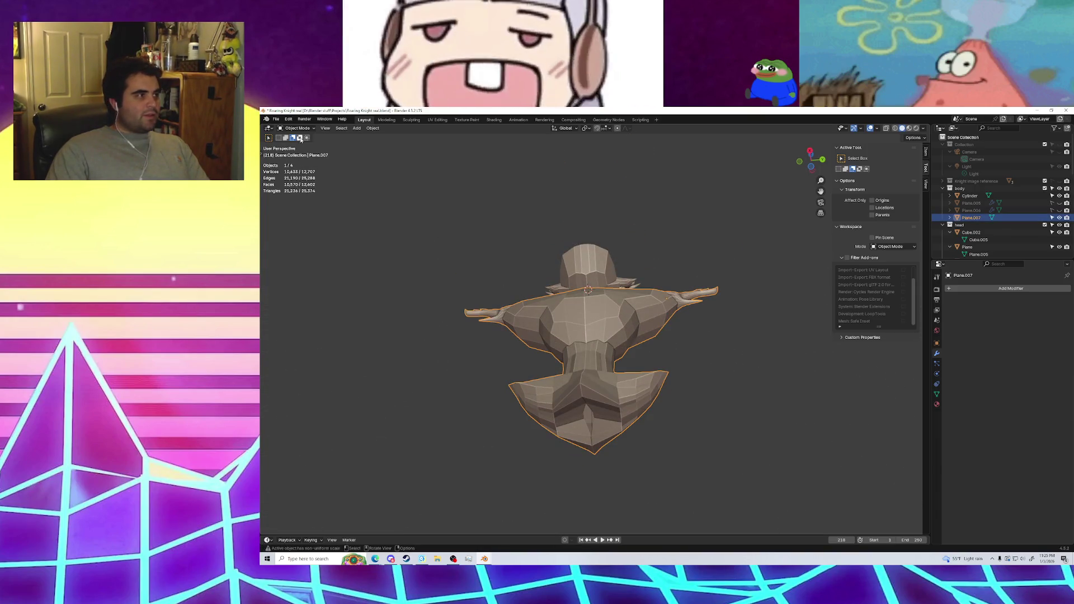
key("Tab")
middle_click_drag(438, 259, 594, 365)
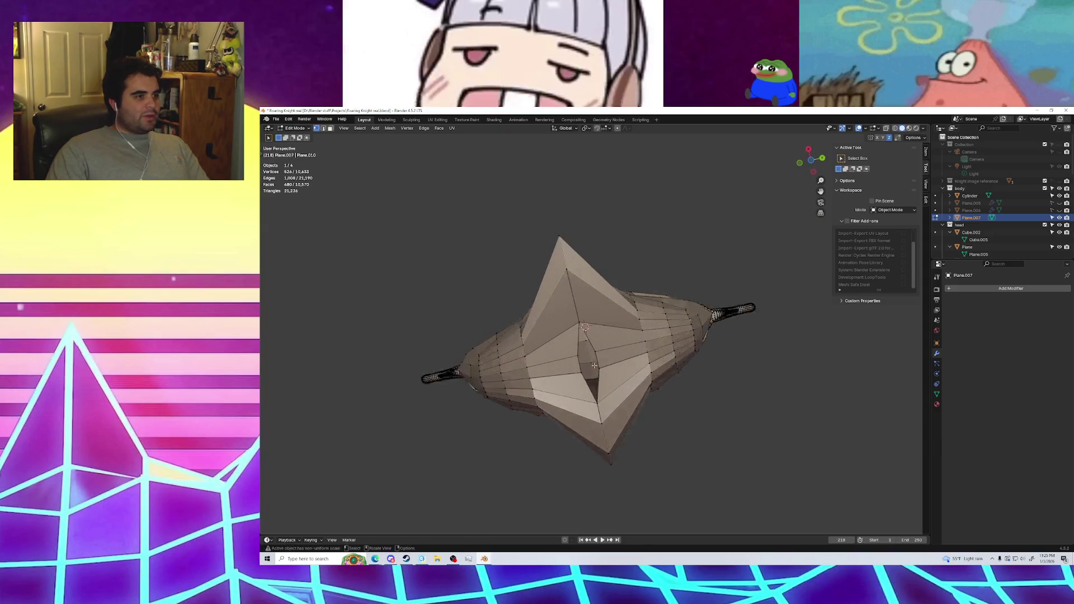
scroll(593, 365, "up", 5)
middle_click_drag(551, 417, 537, 311, "shift")
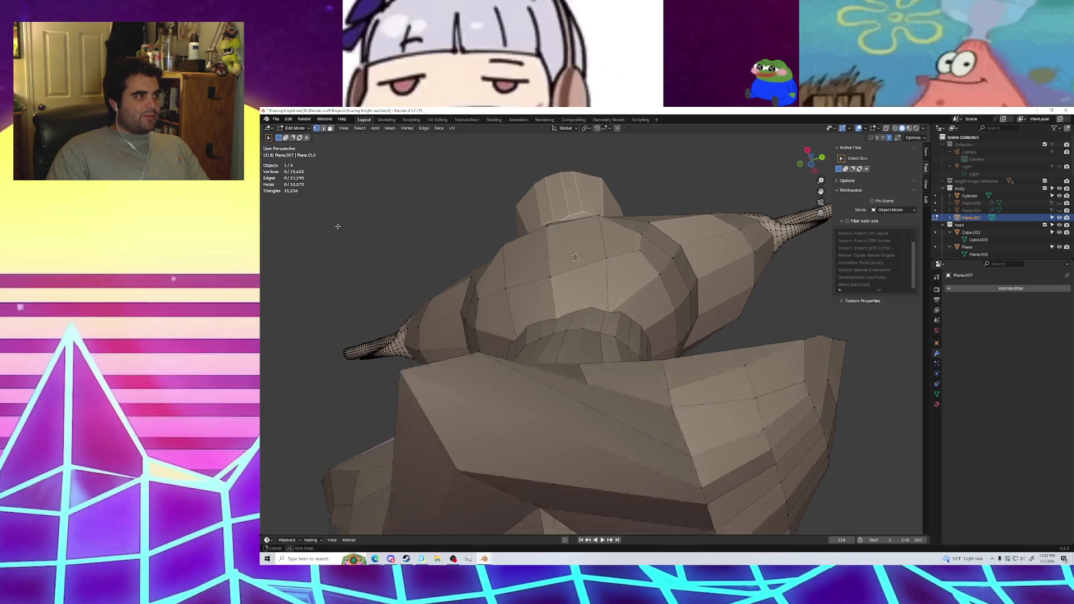
Fill the six-vertex central hole with a new face and clear the selection
scroll(336, 224, "up", 5)
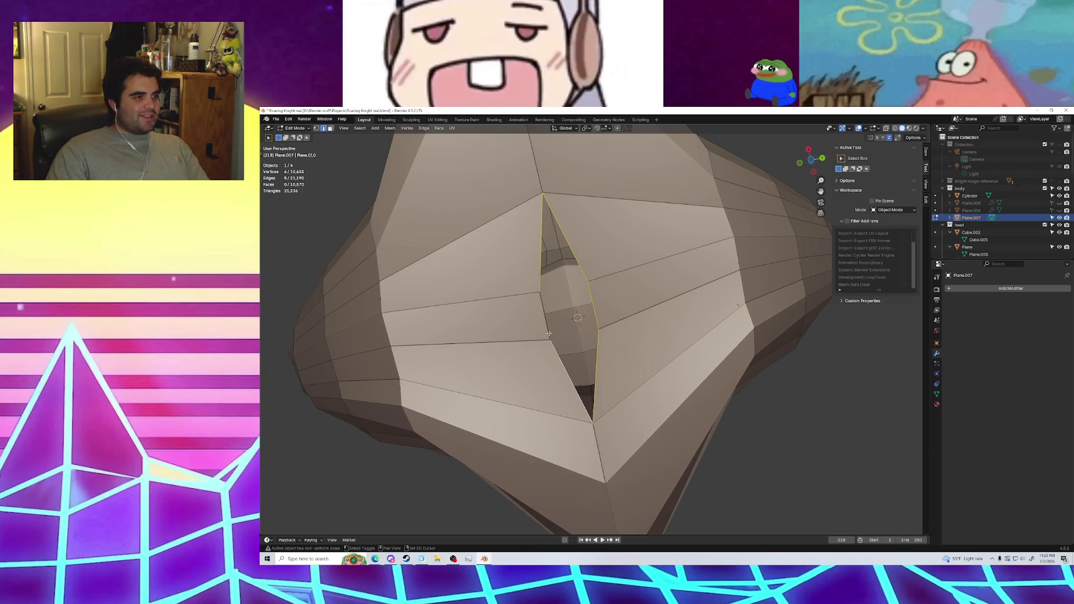
key("f")
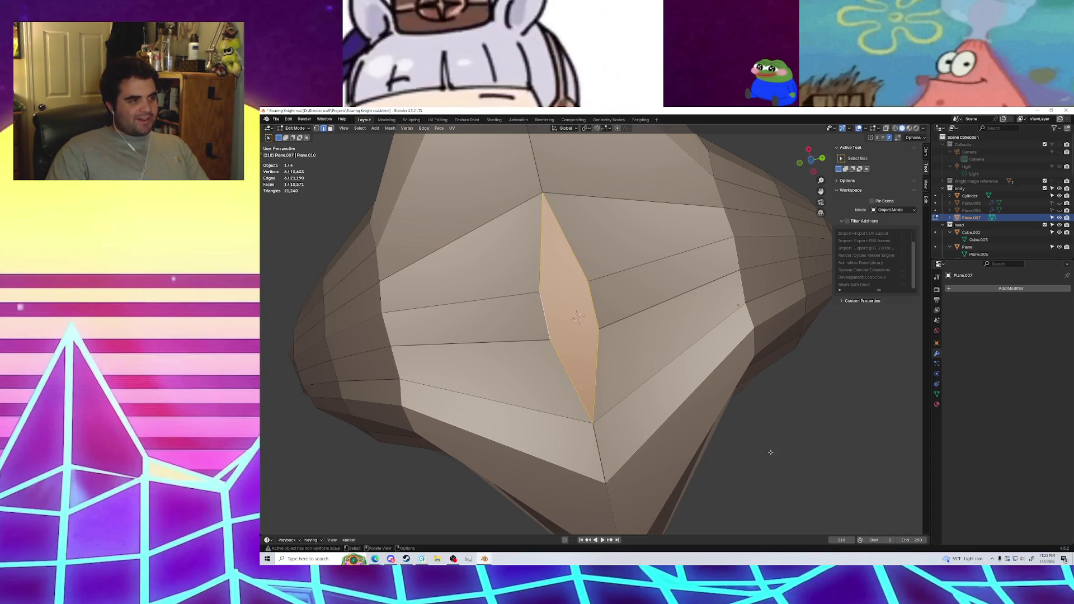
key("alt+a")
Orbit around the chest and neck to check the filled torso from below and afar
scroll(772, 446, "down", 8)
mouse_move(772, 445)
middle_mouse_down()
mouse_move(685, 413)
mouse_move(707, 442)
middle_mouse_up()
scroll(586, 435, "up", 5)
middle_click_drag(587, 434, 577, 336, "shift")
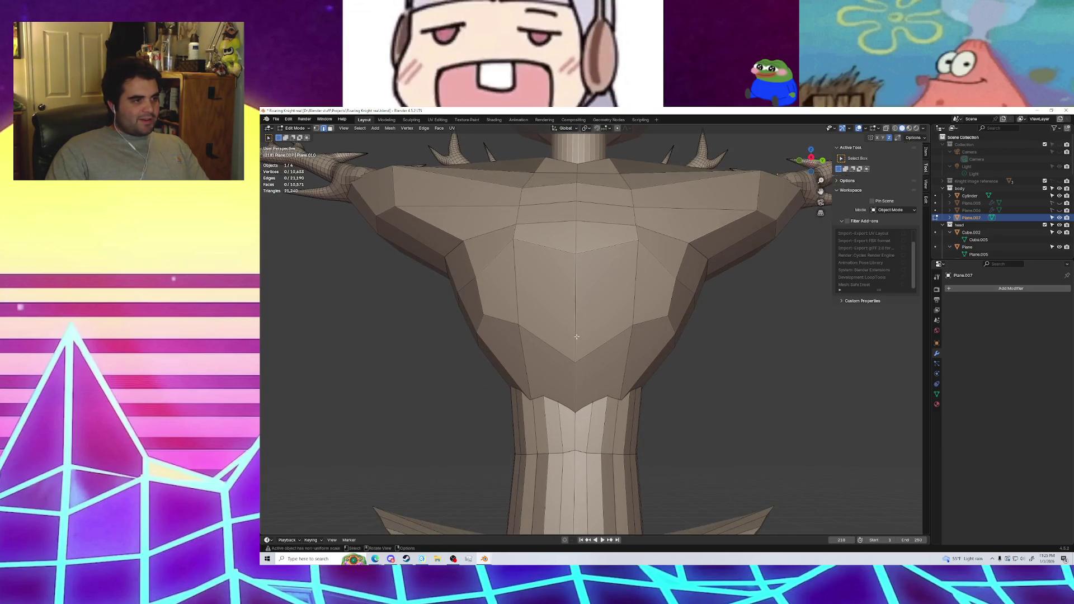
scroll(572, 327, "up", 3)
scroll(575, 336, "up", 3)
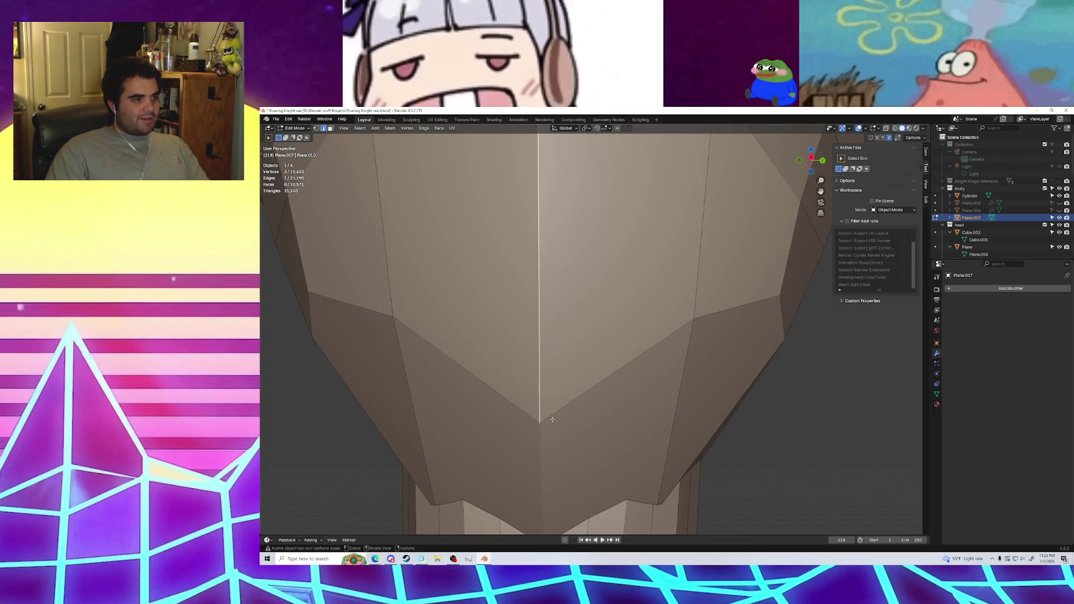
scroll(548, 420, "down", 8)
scroll(559, 403, "up", 2)
scroll(568, 387, "up", 5)
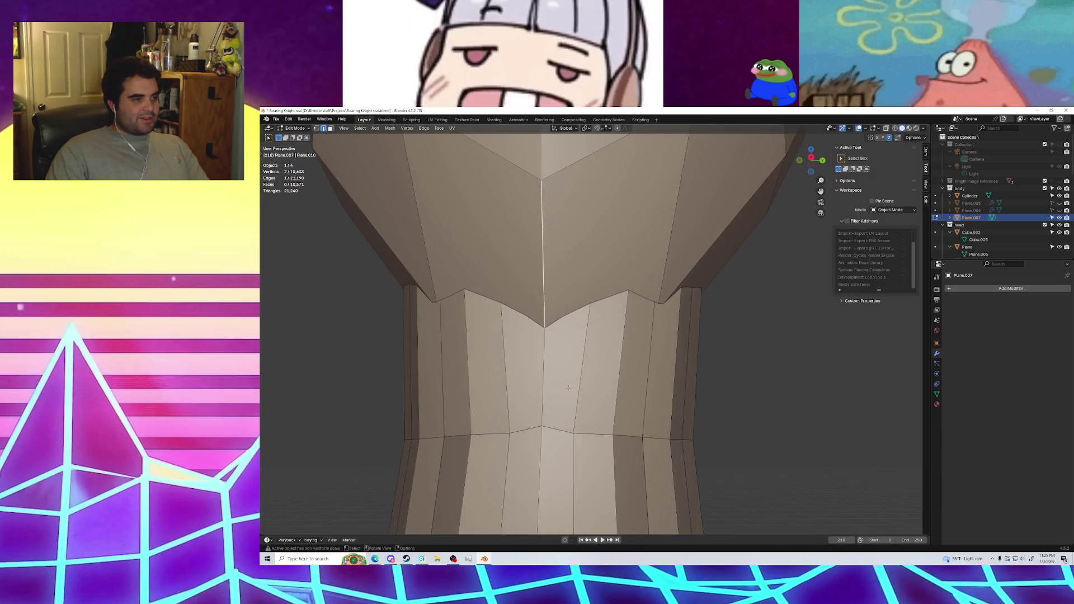
middle_click_drag(543, 466, 543, 435)
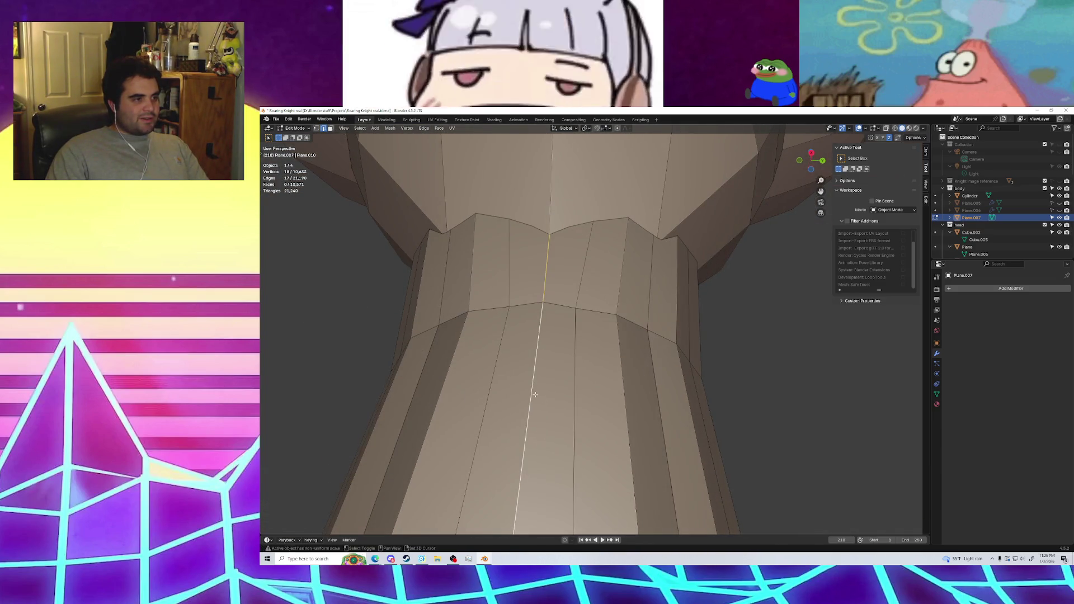
scroll(535, 394, "down", 5)
mouse_move(534, 395)
middle_mouse_down()
mouse_move(562, 418)
mouse_move(588, 342)
middle_mouse_up()
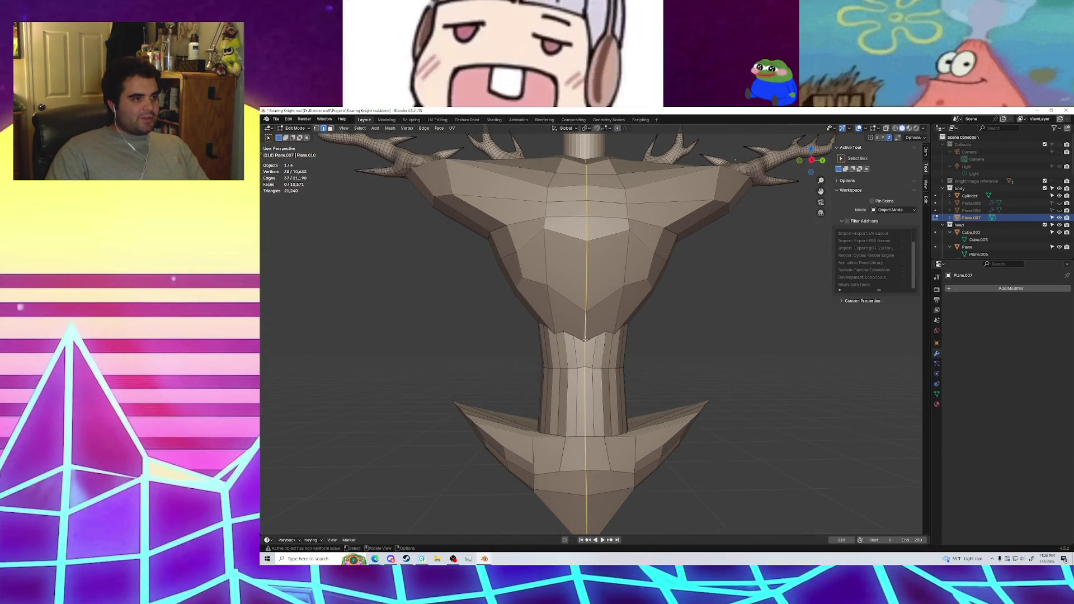
scroll(585, 339, "up", 3)
scroll(593, 344, "up", 3)
scroll(608, 352, "up", 2)
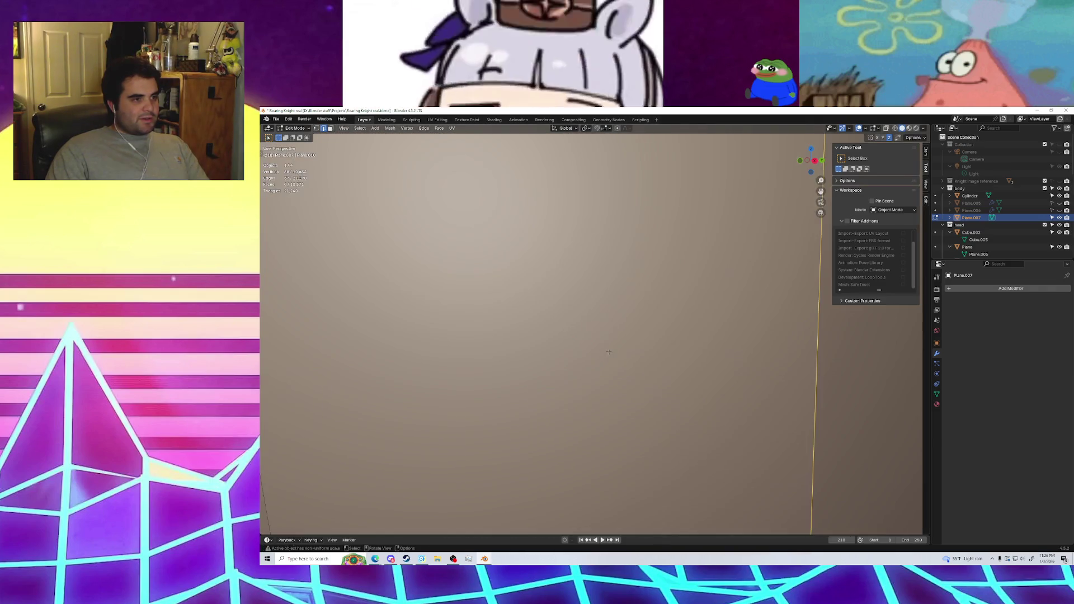
mouse_move(609, 352)
middle_mouse_down()
mouse_move(646, 425)
mouse_move(638, 408)
middle_mouse_up()
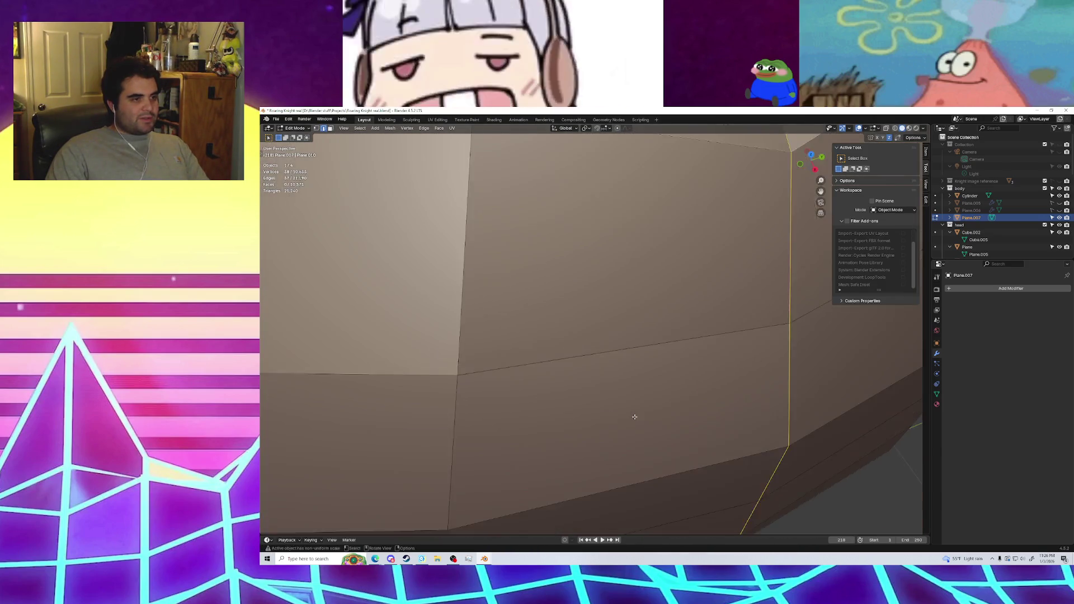
mouse_move(637, 408)
middle_mouse_down()
mouse_move(634, 417)
mouse_move(734, 366)
mouse_move(724, 339)
middle_mouse_up()
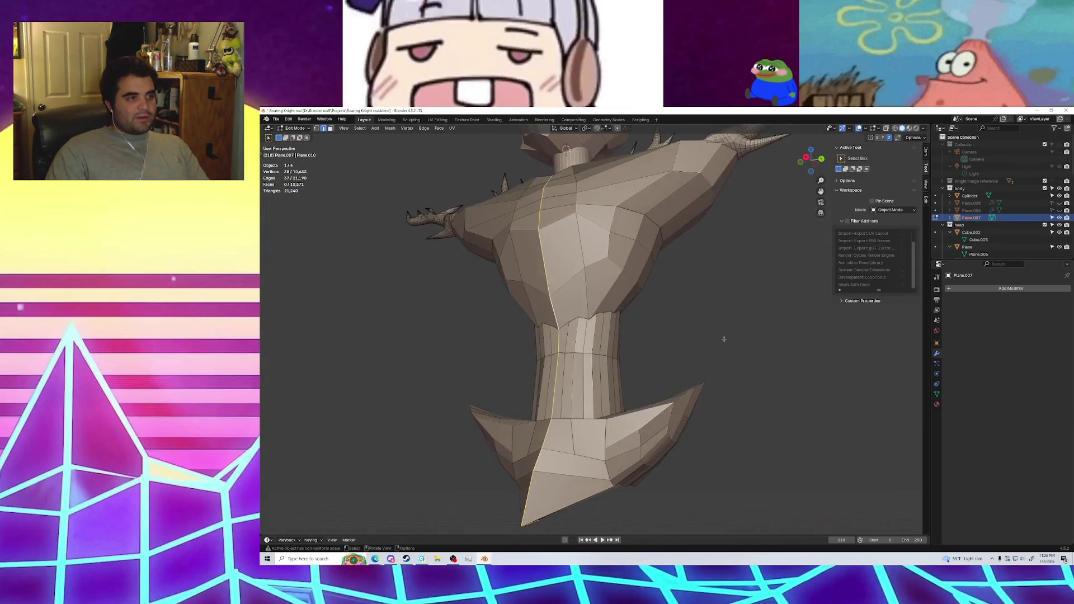
left_click(723, 338)
scroll(727, 346, "down", 4)
middle_click_drag(744, 376, 573, 407)
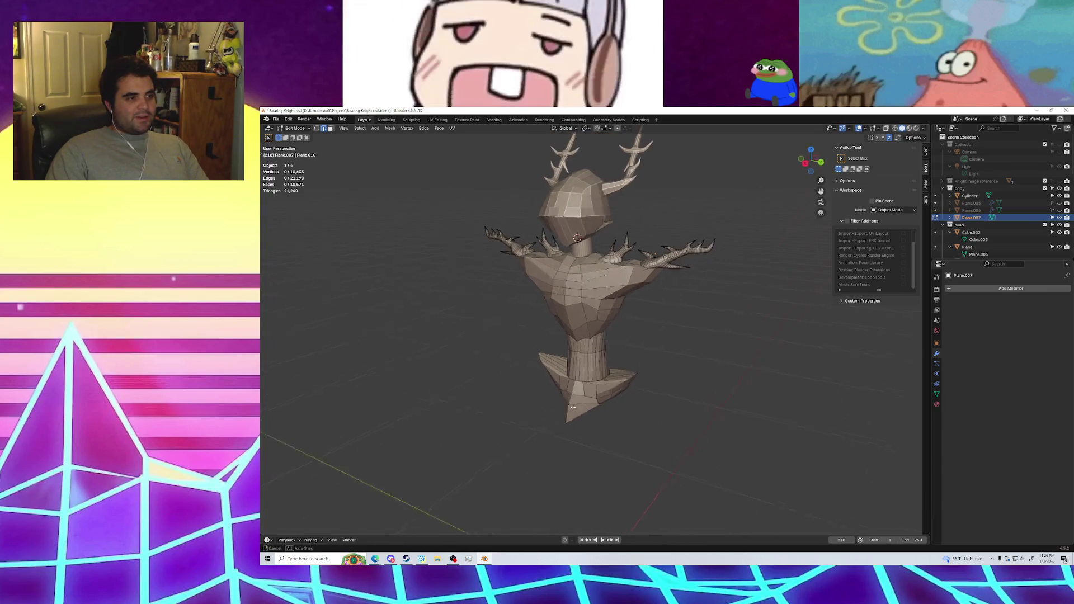
middle_click_drag(500, 398, 572, 406)
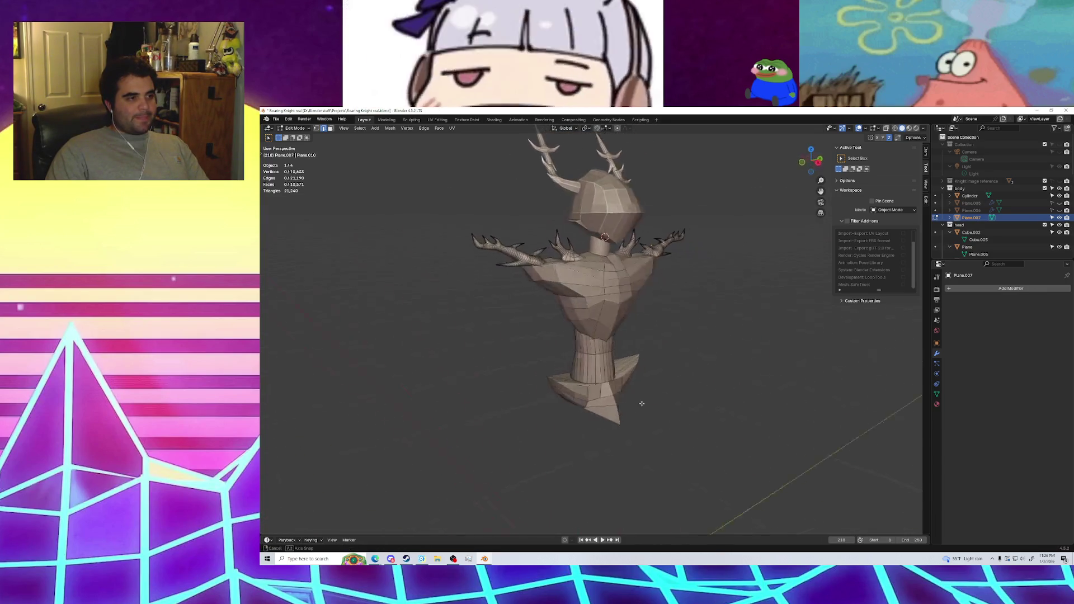
middle_click_drag(678, 384, 598, 388)
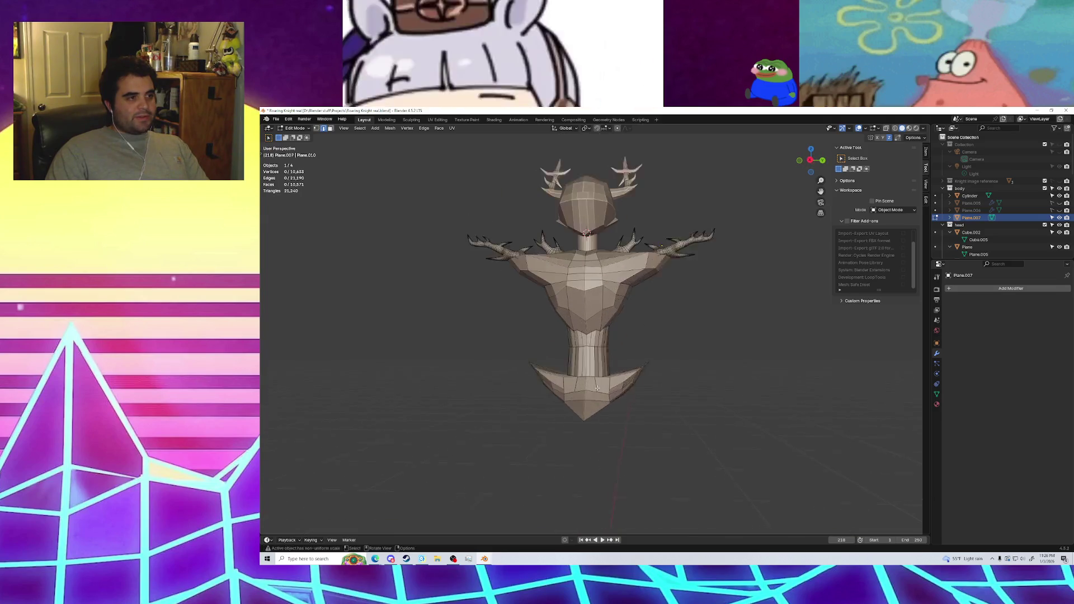
scroll(637, 360, "up", 2)
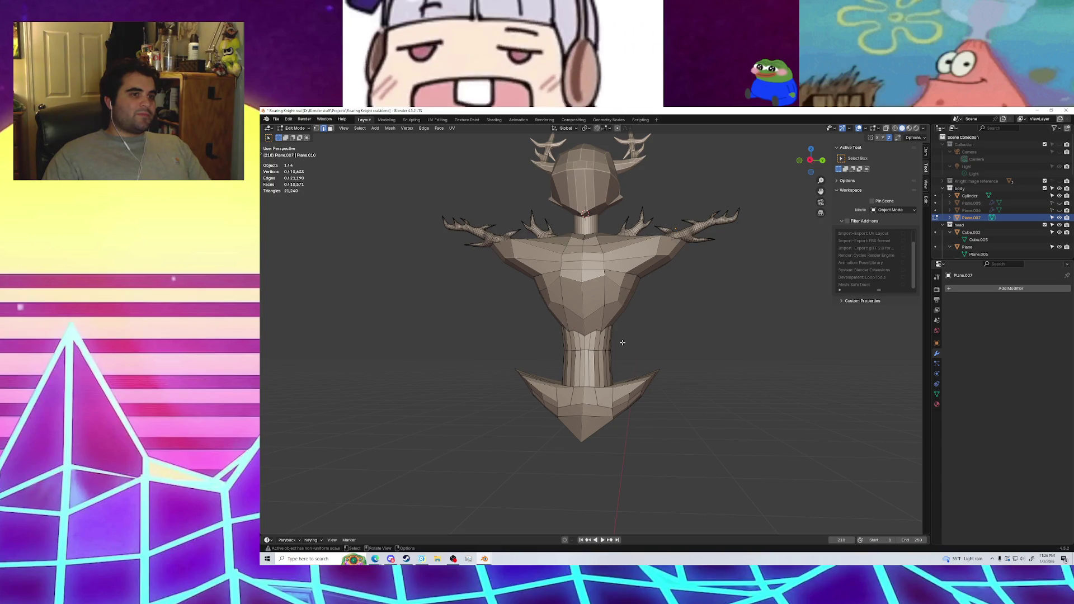
mouse_move(621, 342)
middle_mouse_down()
mouse_move(615, 361)
mouse_move(657, 341)
middle_mouse_up()
scroll(615, 361, "down", 2)
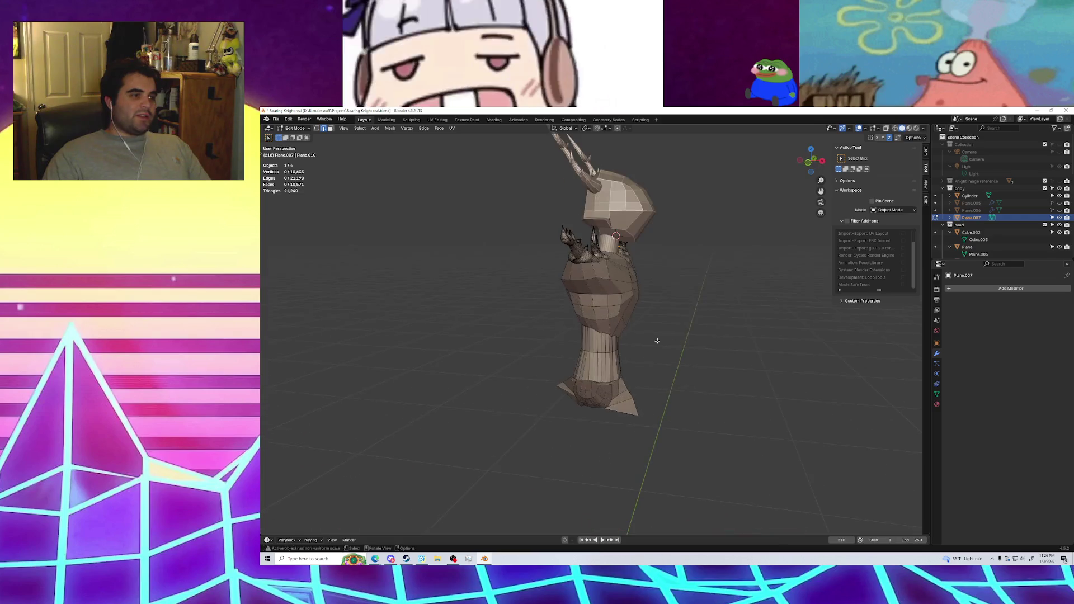
scroll(657, 341, "up", 10)
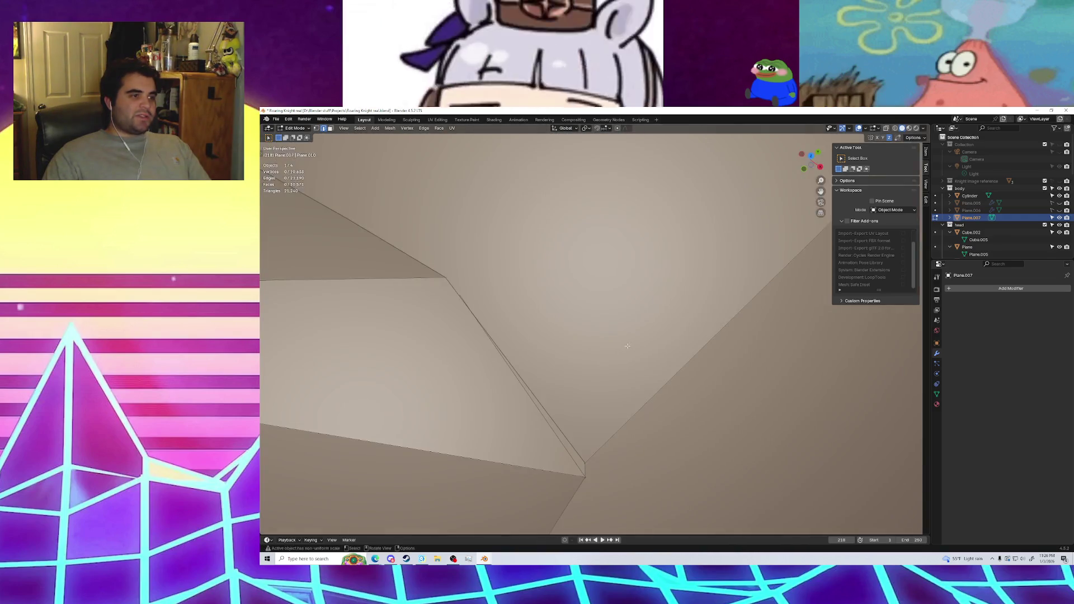
mouse_move(657, 341)
middle_mouse_down()
mouse_move(630, 343)
mouse_move(681, 331)
mouse_move(665, 319)
middle_mouse_up()
scroll(630, 343, "up", 3)
scroll(630, 342, "up", 3)
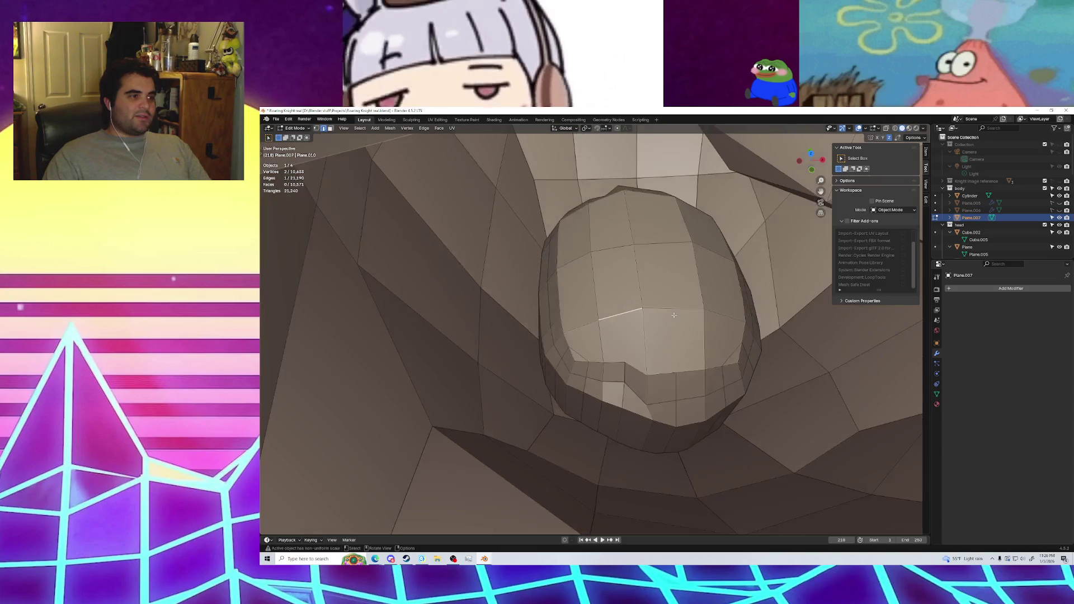
Select the cap of upper faces across the top of the knight's head
scroll(671, 315, "down", 2)
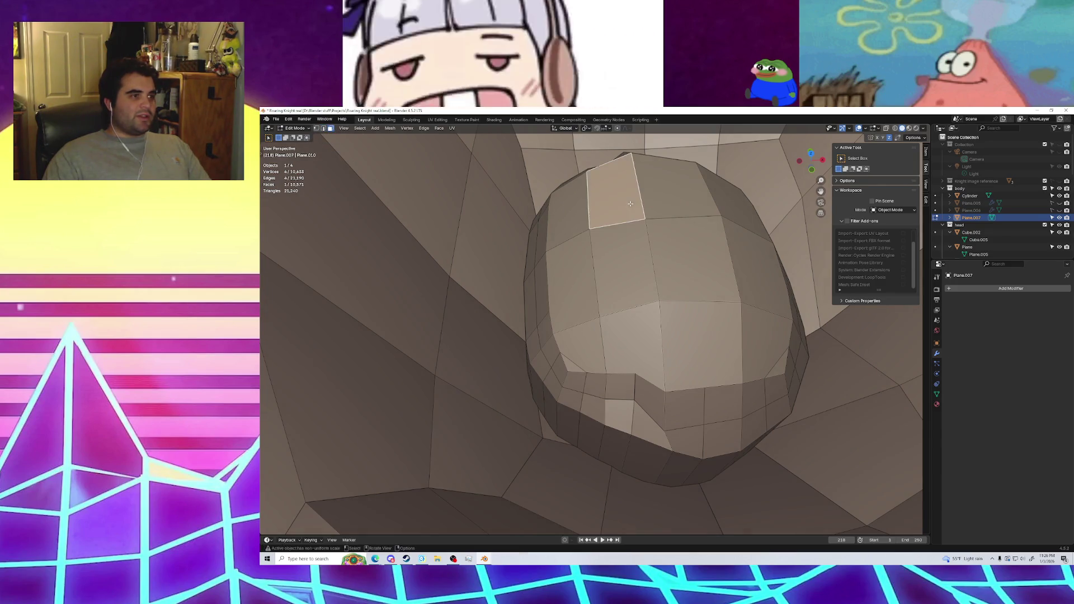
left_click(568, 213, "shift")
left_click(573, 291, "shift")
left_click(579, 344, "shift")
left_click(629, 346, "shift")
left_click(702, 344, "shift")
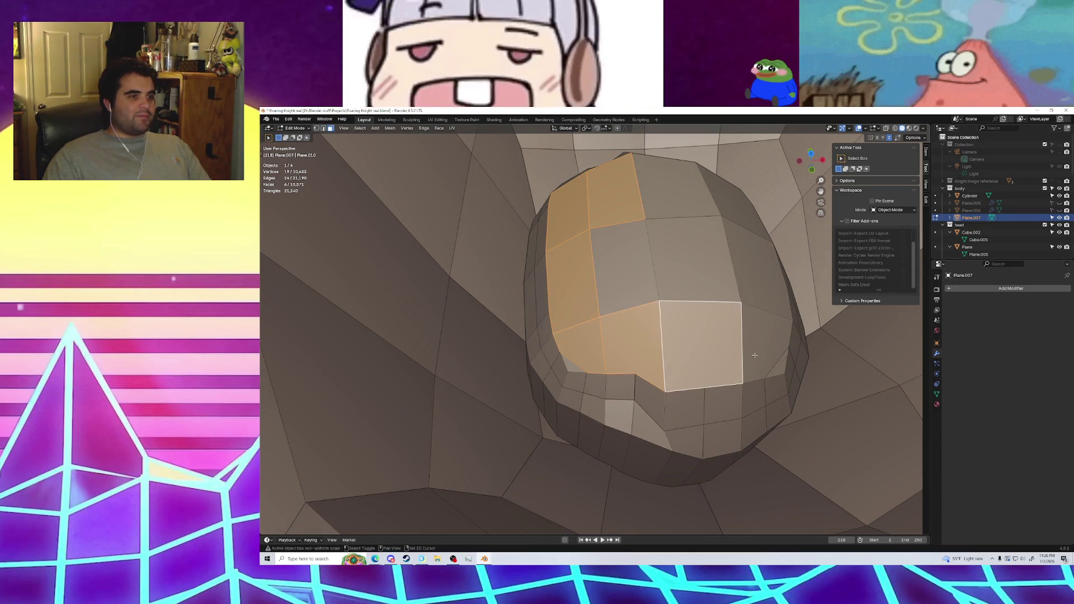
left_click(766, 341, "shift")
left_click(757, 263, "shift")
left_click(732, 195, "shift")
left_click(671, 184, "shift")
left_click(694, 260, "shift")
left_click(648, 291, "shift")
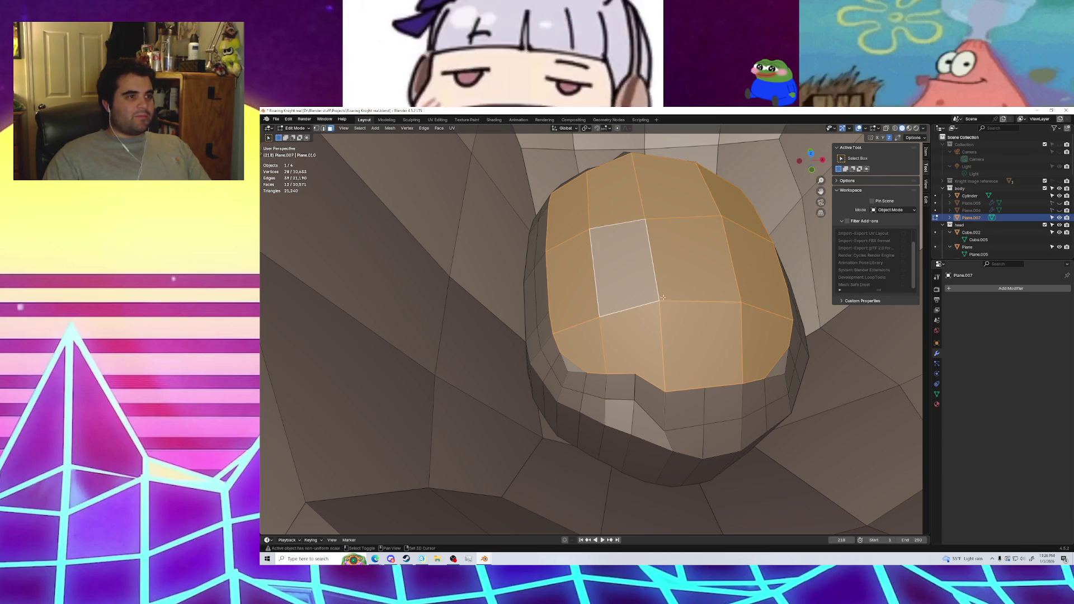
mouse_move(663, 297)
middle_mouse_down()
mouse_move(680, 340)
mouse_move(649, 367)
mouse_move(708, 352)
middle_mouse_up()
Delete the selected head vertices, leaving the head open on top, and inspect the result
key("x")
left_click(680, 340)
scroll(649, 368, "down", 5)
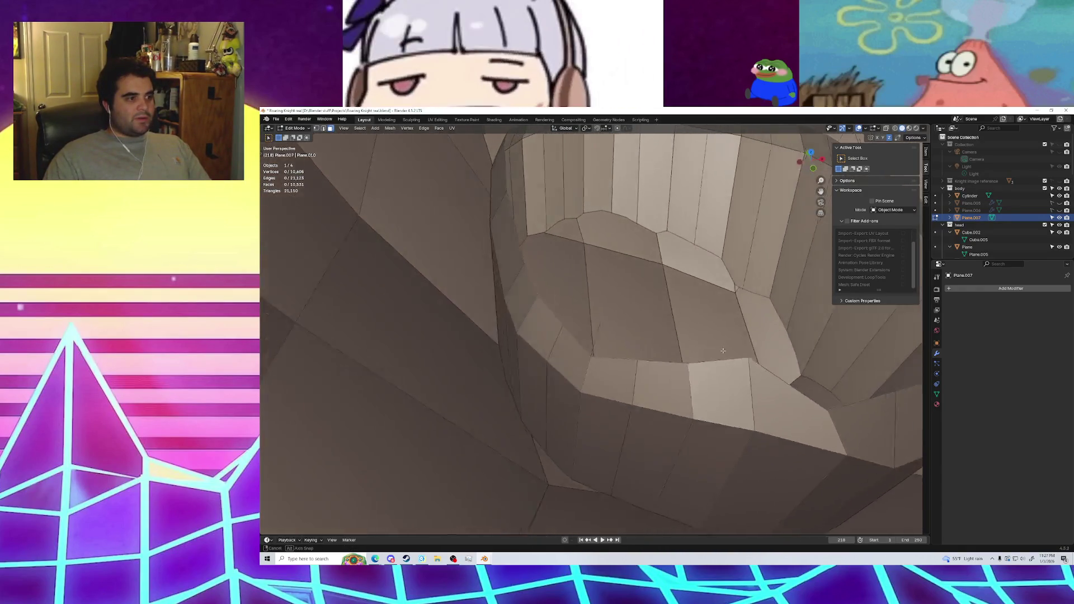
scroll(711, 349, "down", 8)
mouse_move(710, 350)
middle_mouse_down()
mouse_move(724, 343)
mouse_move(647, 364)
mouse_move(739, 355)
middle_mouse_up()
scroll(646, 364, "up", 6)
scroll(646, 364, "down", 2)
scroll(646, 364, "down", 6)
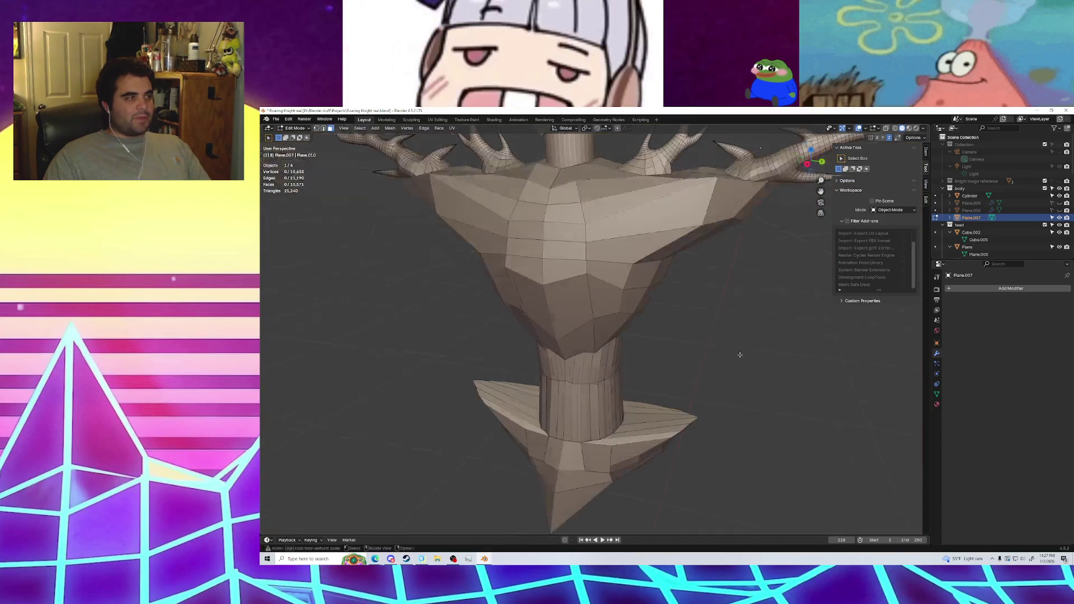
scroll(642, 329, "down", 2)
mouse_move(642, 329)
middle_mouse_down()
mouse_move(759, 385)
mouse_move(735, 384)
mouse_move(727, 358)
middle_mouse_up()
scroll(735, 384, "down", 4)
left_click(275, 120)
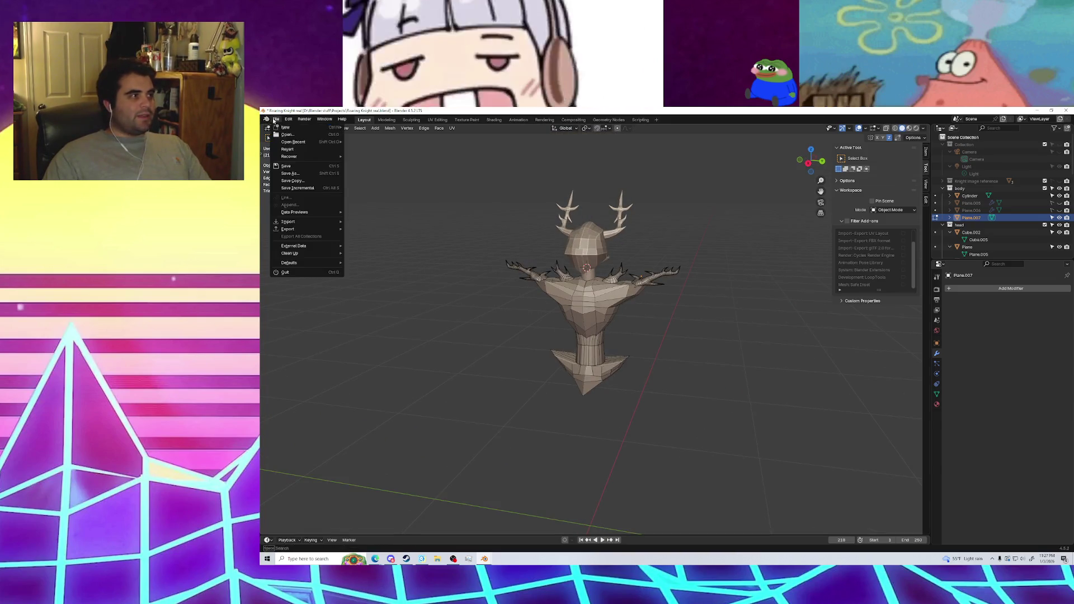
Save the model as 'Roaring Knight real 2.blend' and switch back to Object Mode
left_click(294, 175)
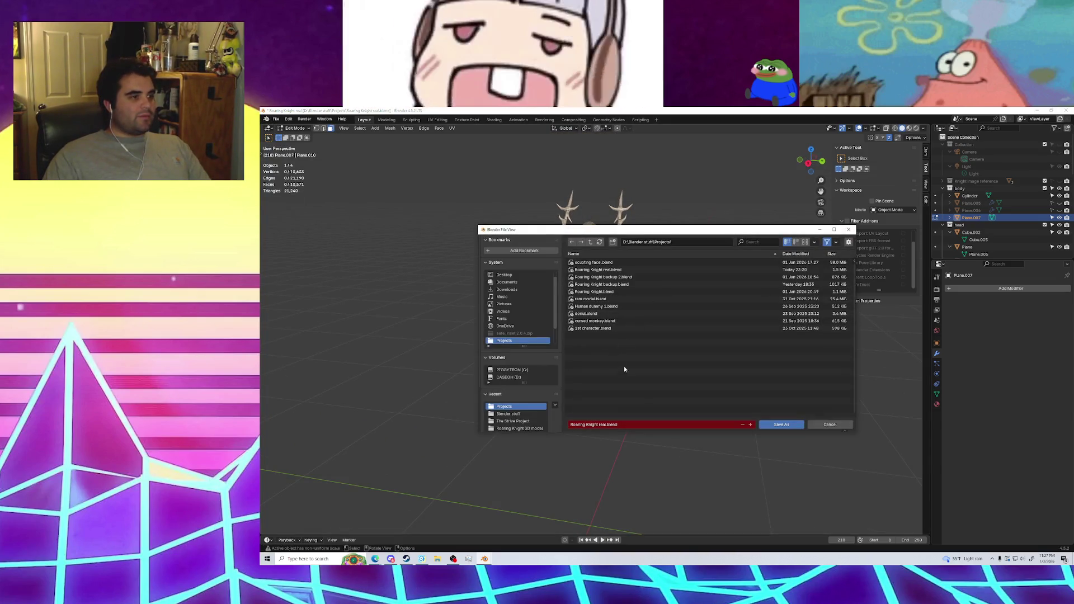
left_click(782, 424)
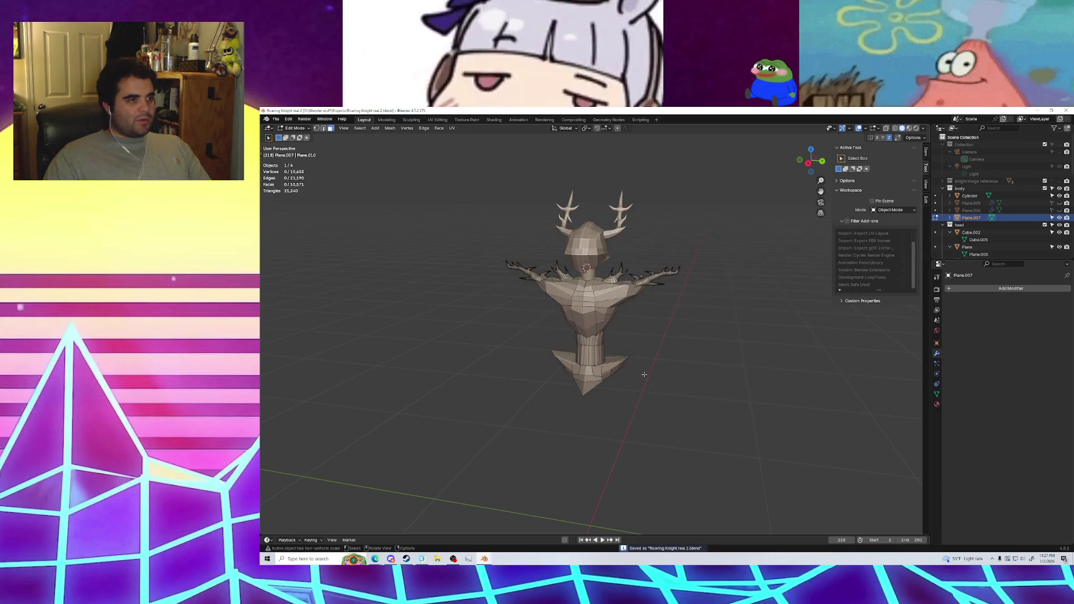
scroll(683, 373, "up", 1)
scroll(690, 377, "up", 3)
middle_click_drag(691, 376, 649, 364)
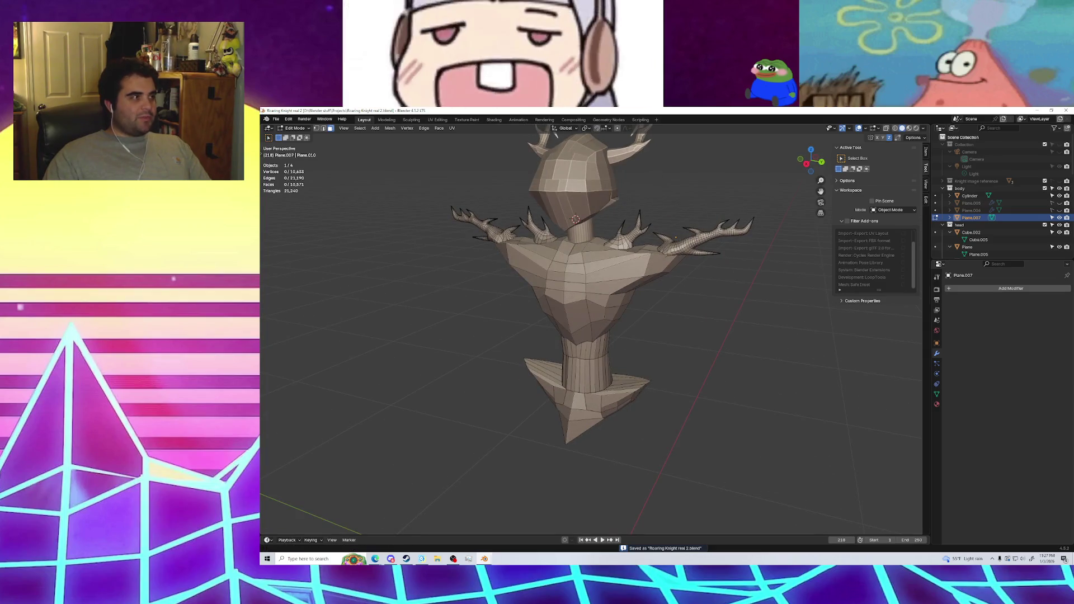
middle_click_drag(404, 291, 552, 355)
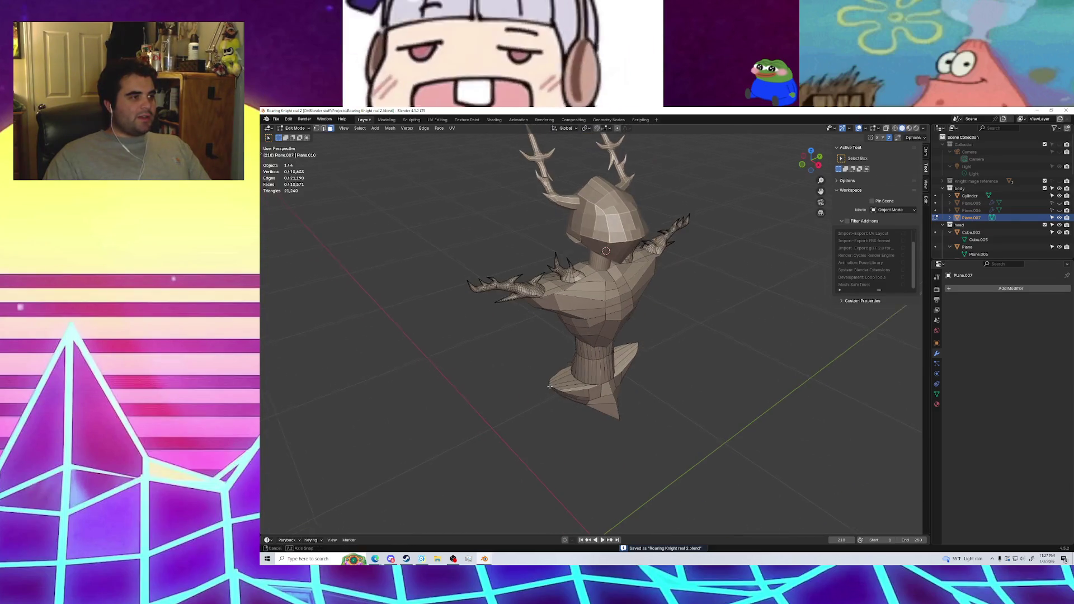
left_click(294, 132)
left_click(296, 139)
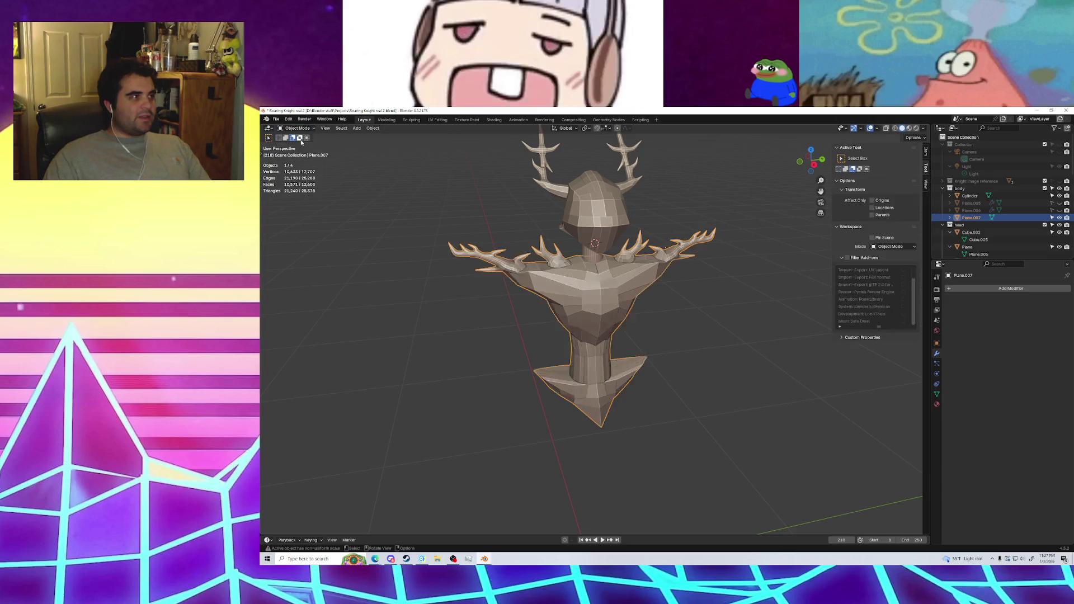
Snap the viewport to Right Orthographic using the gizmo's X axis
mouse_move(434, 309)
middle_mouse_down()
mouse_move(675, 367)
mouse_move(743, 358)
mouse_move(703, 360)
middle_mouse_up()
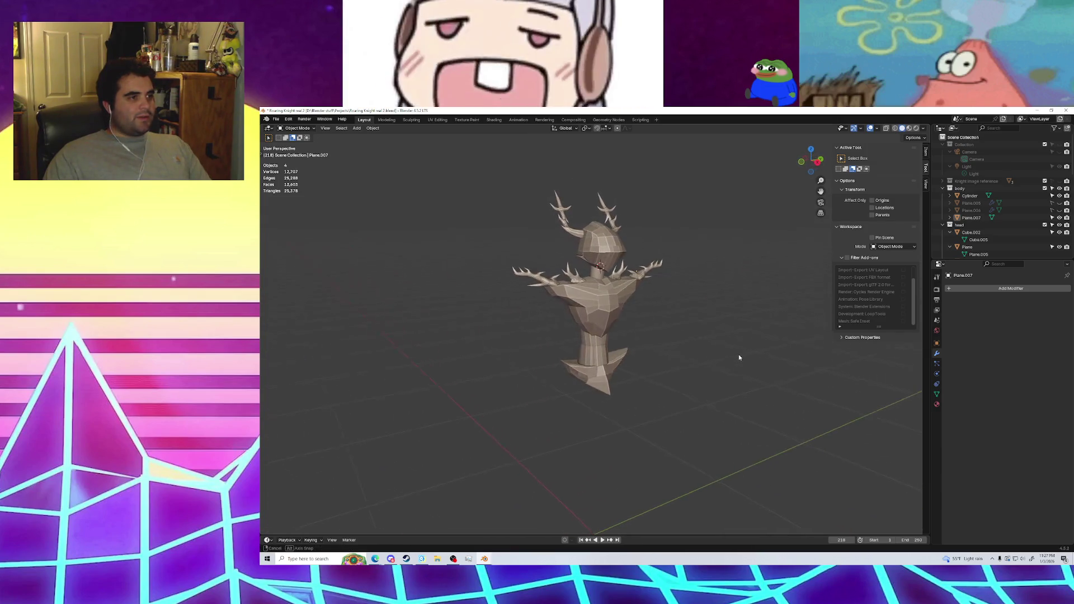
middle_click_drag(703, 360, 699, 336)
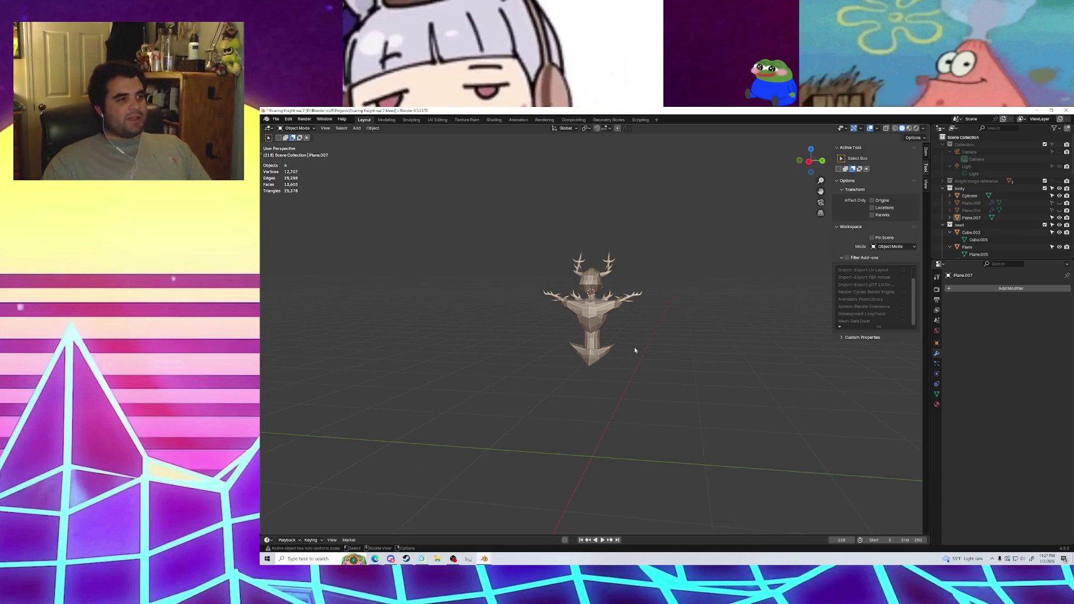
mouse_move(685, 423)
middle_mouse_down()
mouse_move(604, 354)
mouse_move(623, 340)
mouse_move(642, 351)
middle_mouse_up()
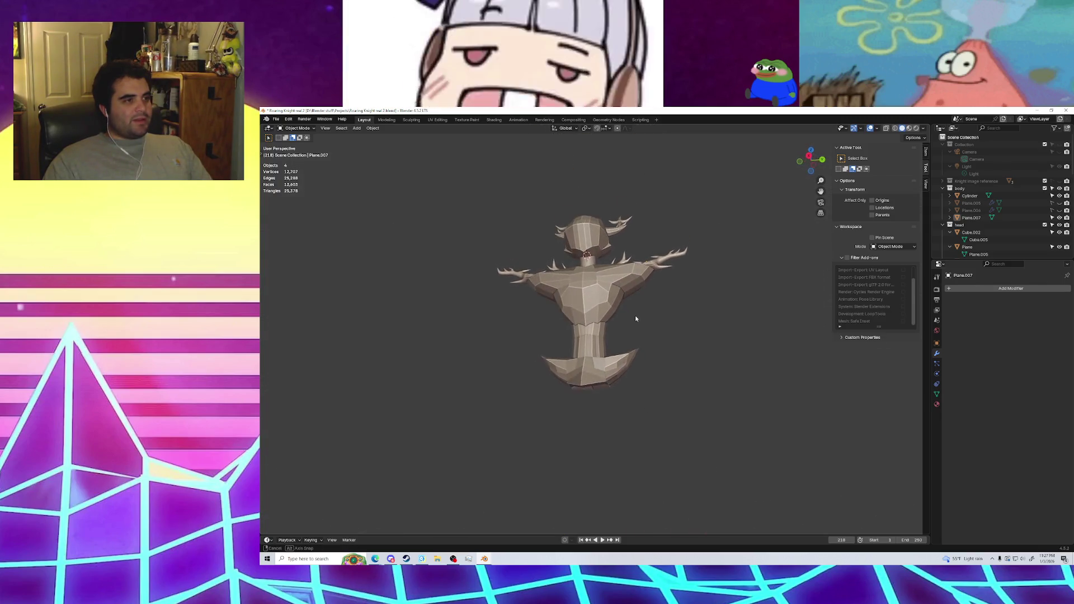
left_click(810, 162)
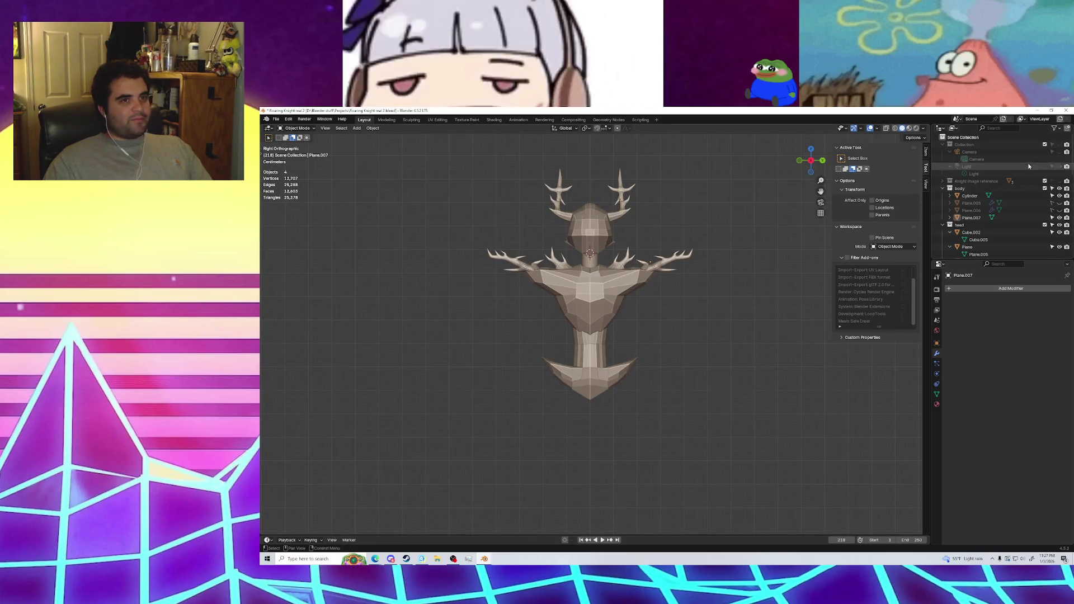
Show the Knight image reference collection and frame its silhouettes beside the torso mesh
left_click(1054, 181)
scroll(757, 310, "up", 2)
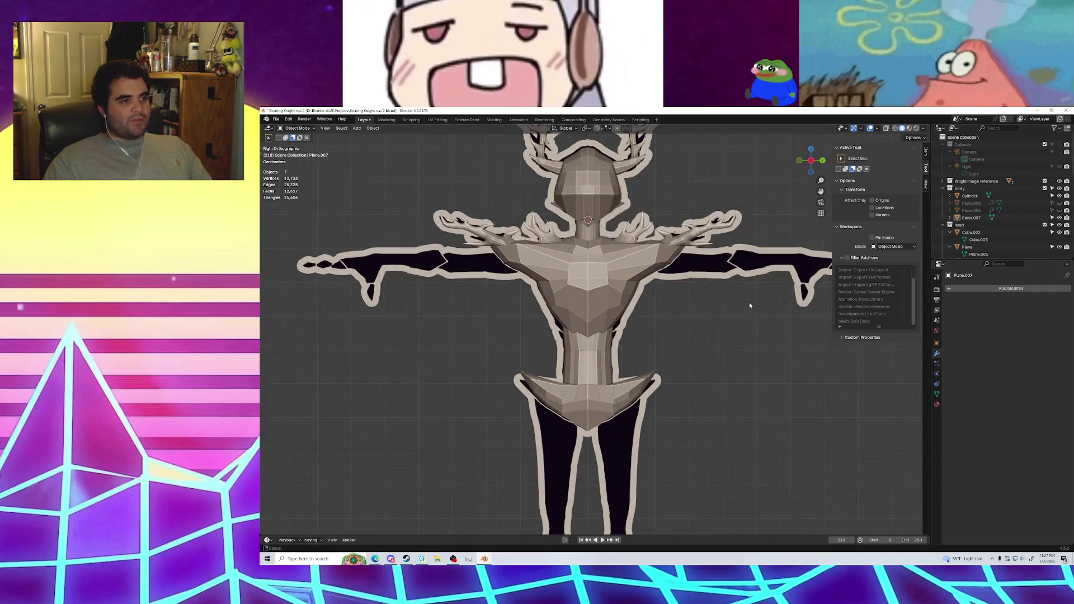
middle_click_drag(749, 305, 716, 328, "shift")
scroll(563, 367, "up", 2)
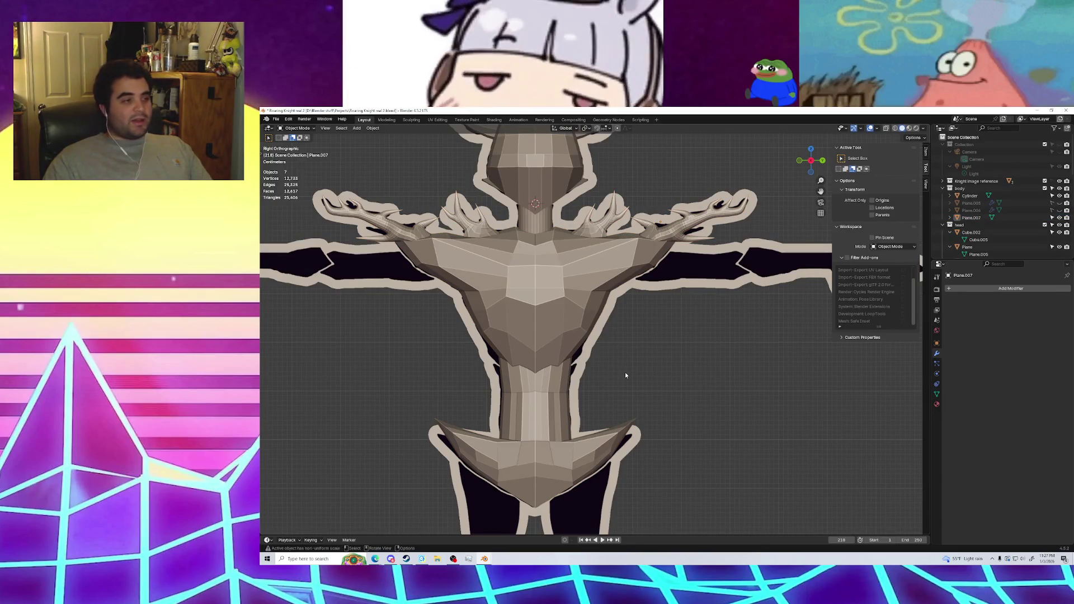
scroll(649, 369, "down", 4)
scroll(680, 290, "up", 1)
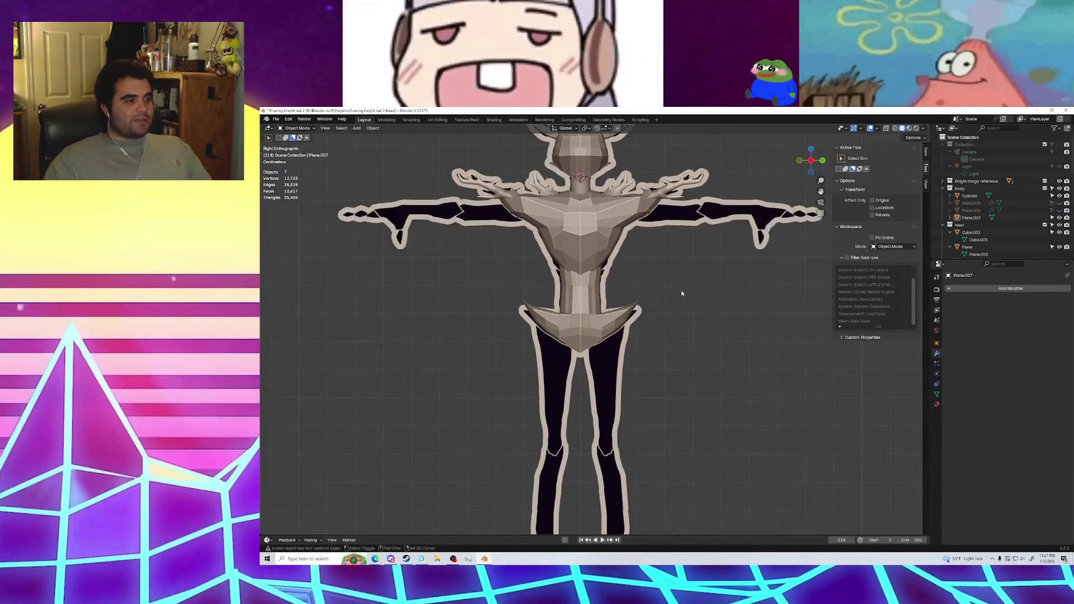
scroll(677, 336, "down", 2)
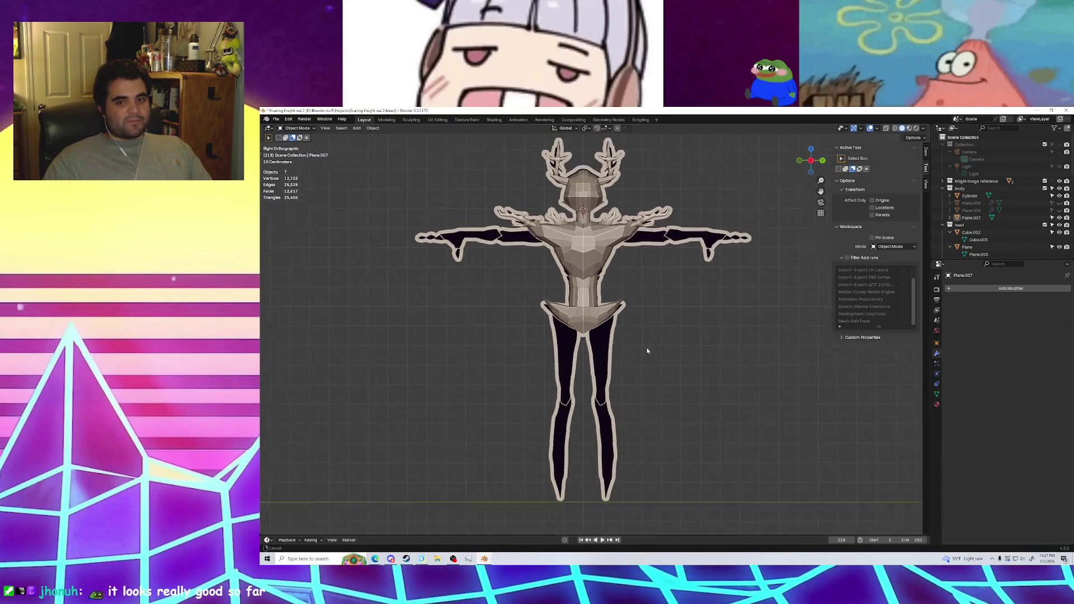
scroll(645, 352, "up", 1)
scroll(632, 369, "up", 1)
mouse_move(626, 375)
middle_mouse_down()
mouse_move(668, 411)
mouse_move(592, 392)
mouse_move(615, 445)
middle_mouse_up()
scroll(592, 403, "up", 3)
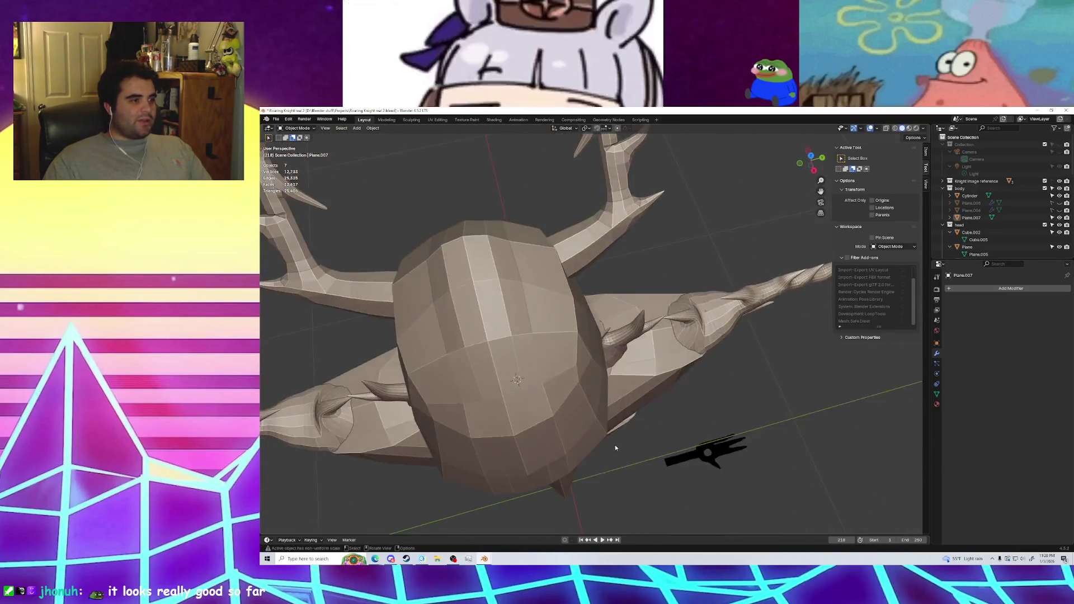
scroll(616, 442, "up", 5)
scroll(617, 441, "down", 5)
scroll(616, 440, "up", 5)
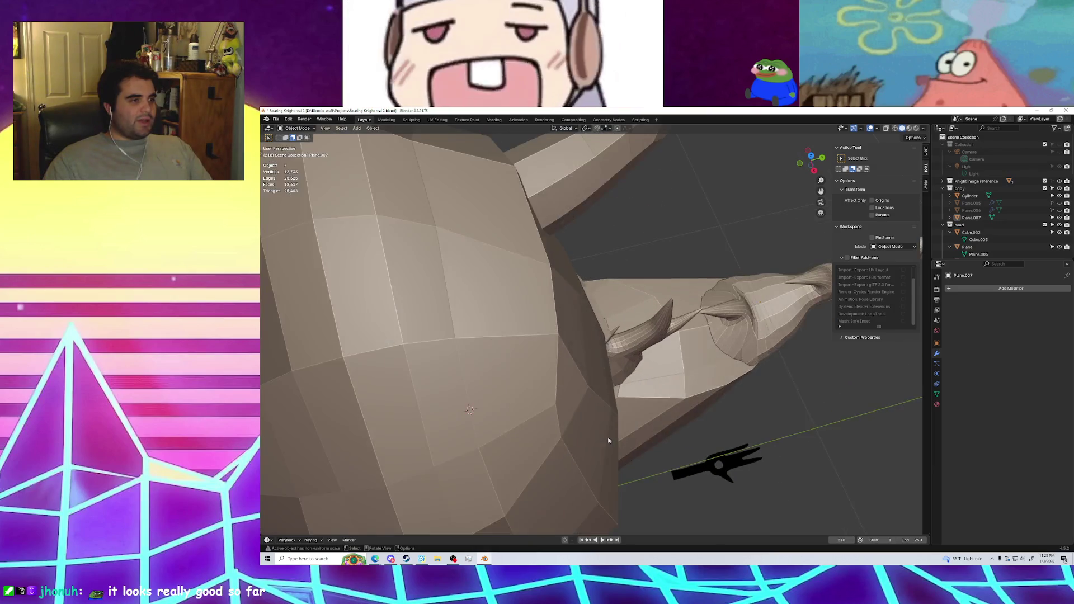
scroll(658, 408, "up", 4)
scroll(658, 408, "down", 3)
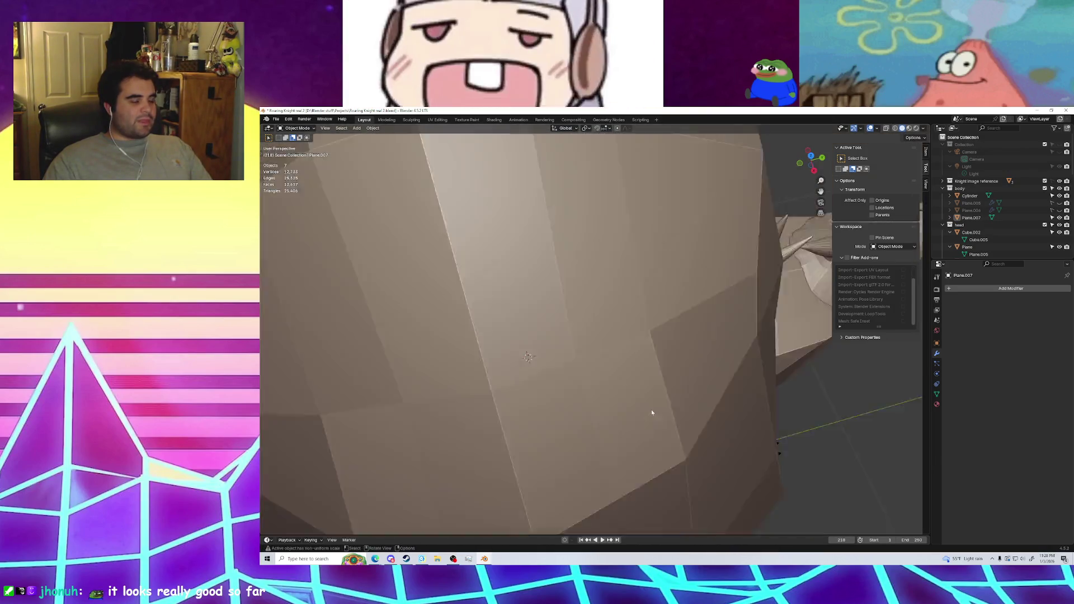
scroll(652, 410, "down", 5)
middle_click_drag(653, 409, 638, 357)
scroll(578, 422, "up", 8)
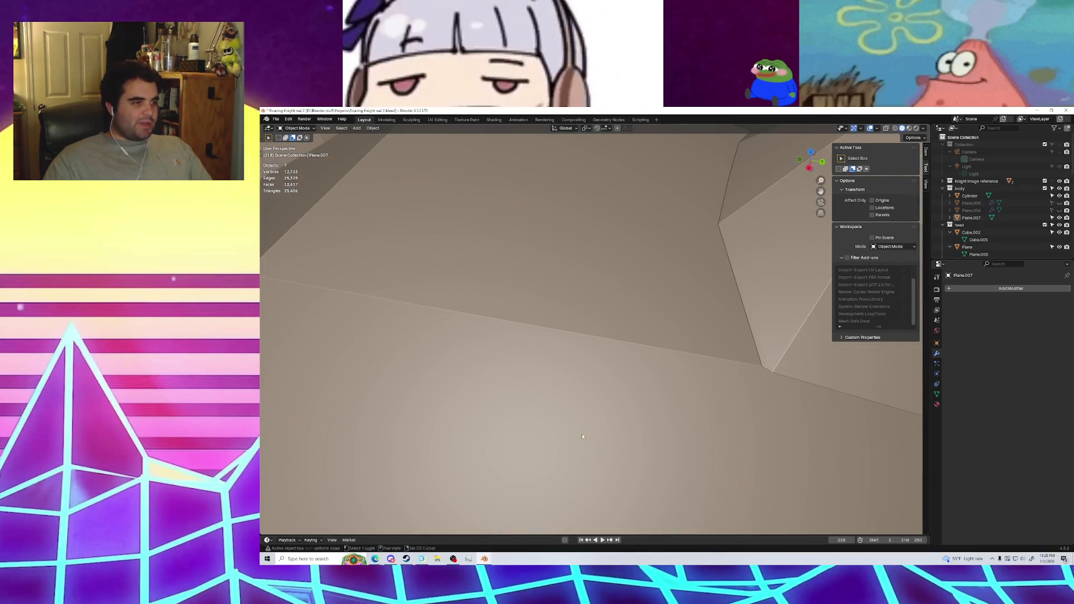
middle_click_drag(582, 436, 531, 430)
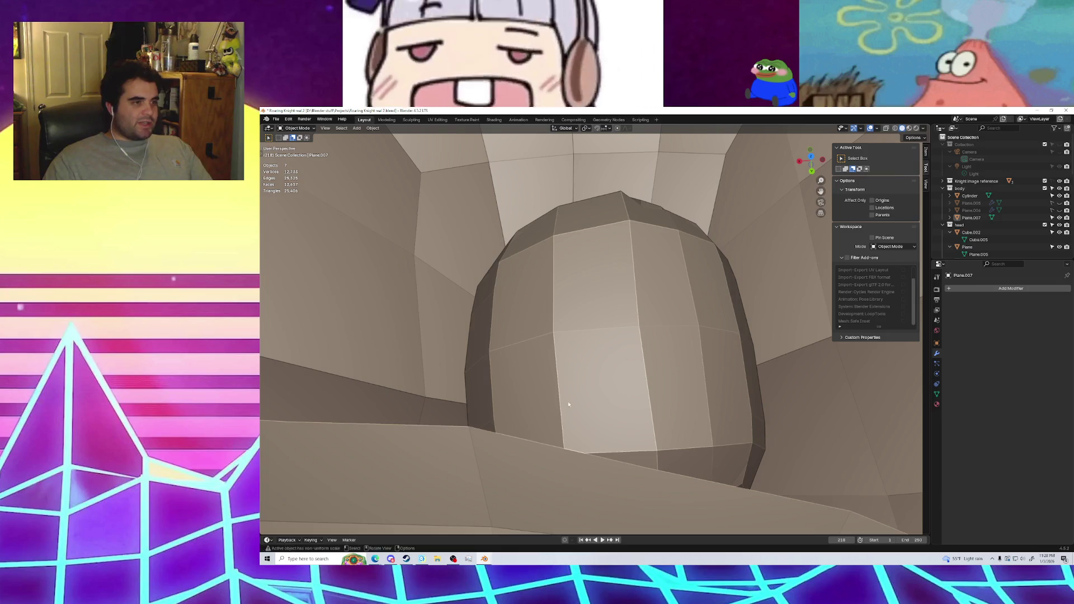
scroll(568, 403, "down", 3)
scroll(590, 371, "down", 3)
scroll(598, 358, "down", 3)
scroll(607, 341, "down", 2)
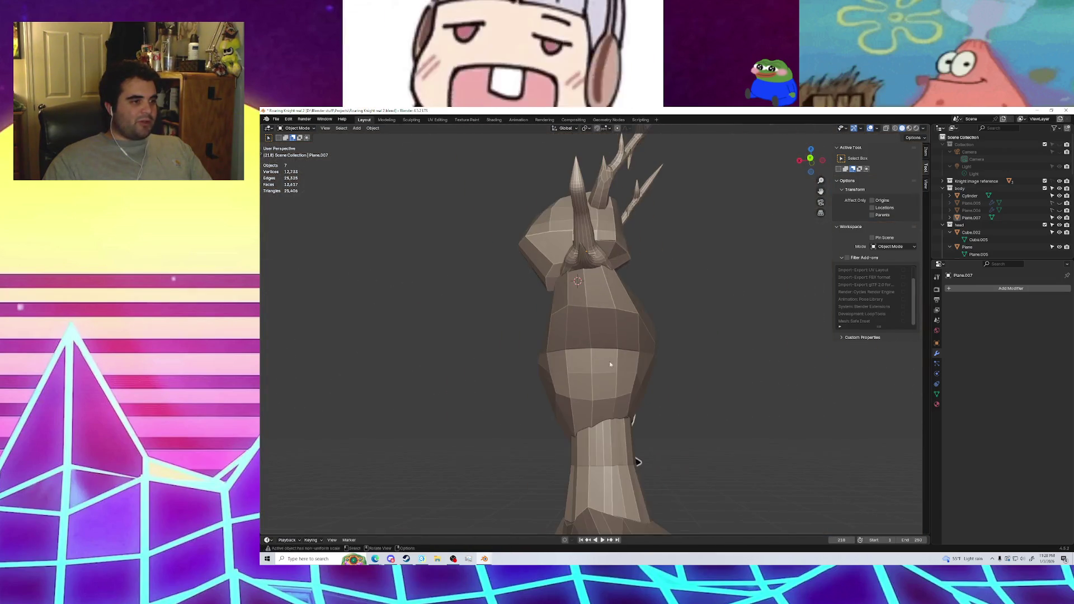
middle_click_drag(615, 414, 618, 423, "shift")
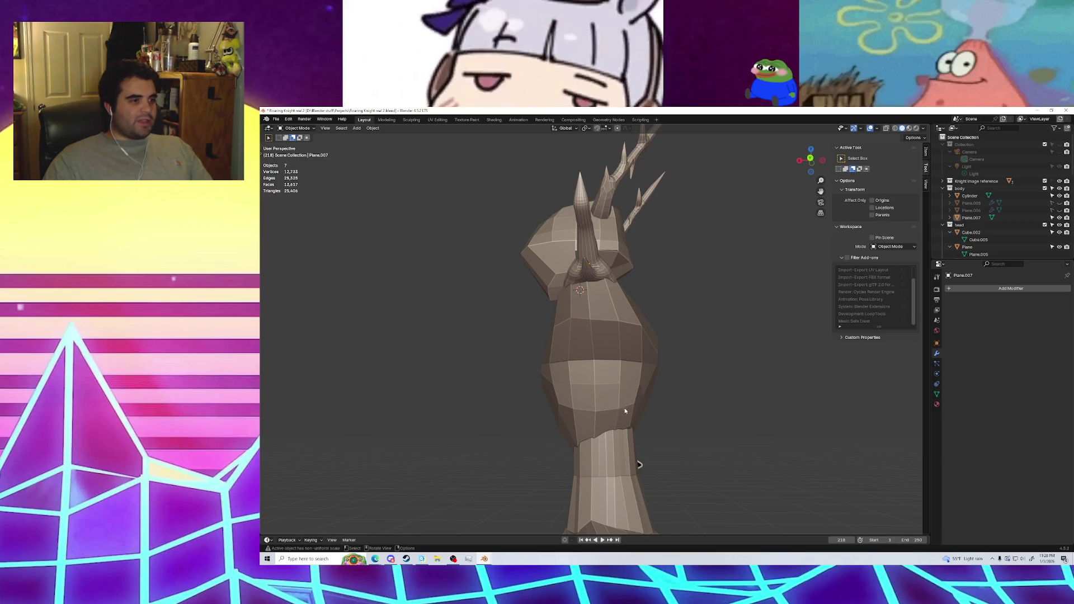
middle_click_drag(687, 429, 686, 442)
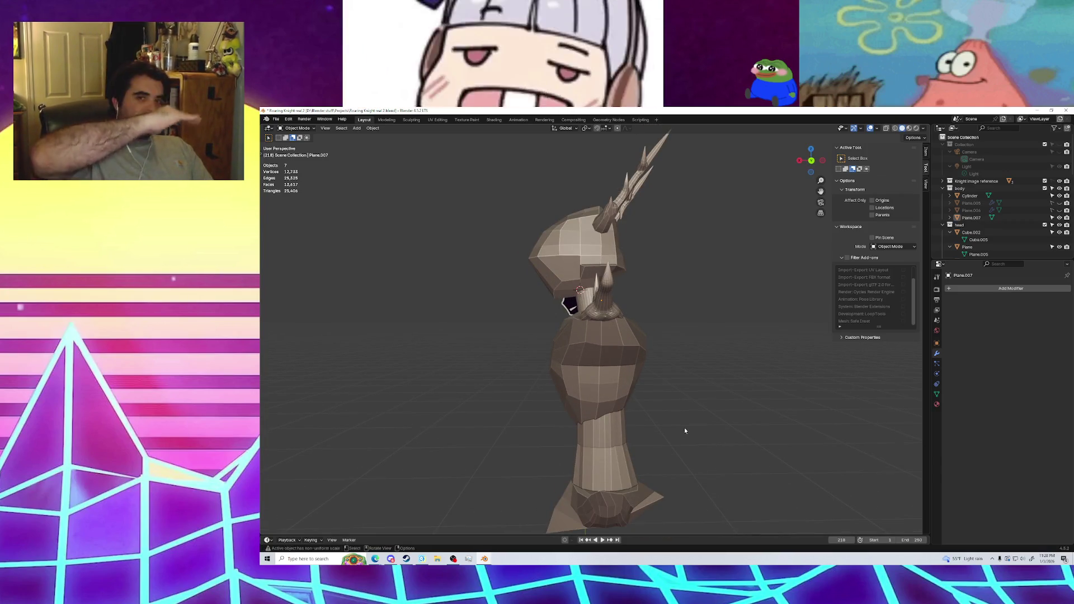
middle_click_drag(681, 430, 598, 388)
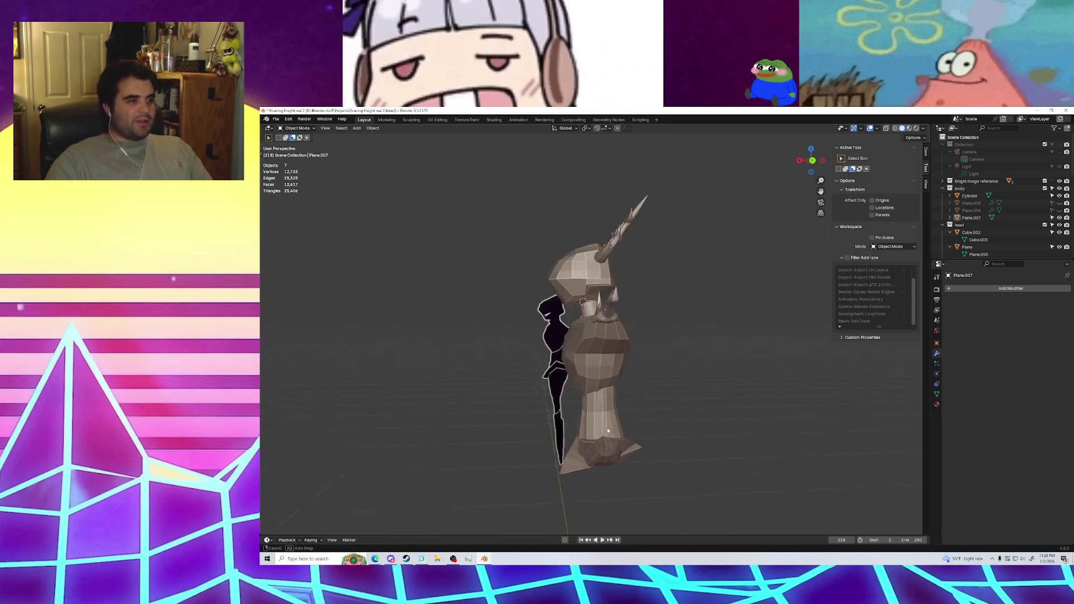
scroll(598, 369, "up", 4)
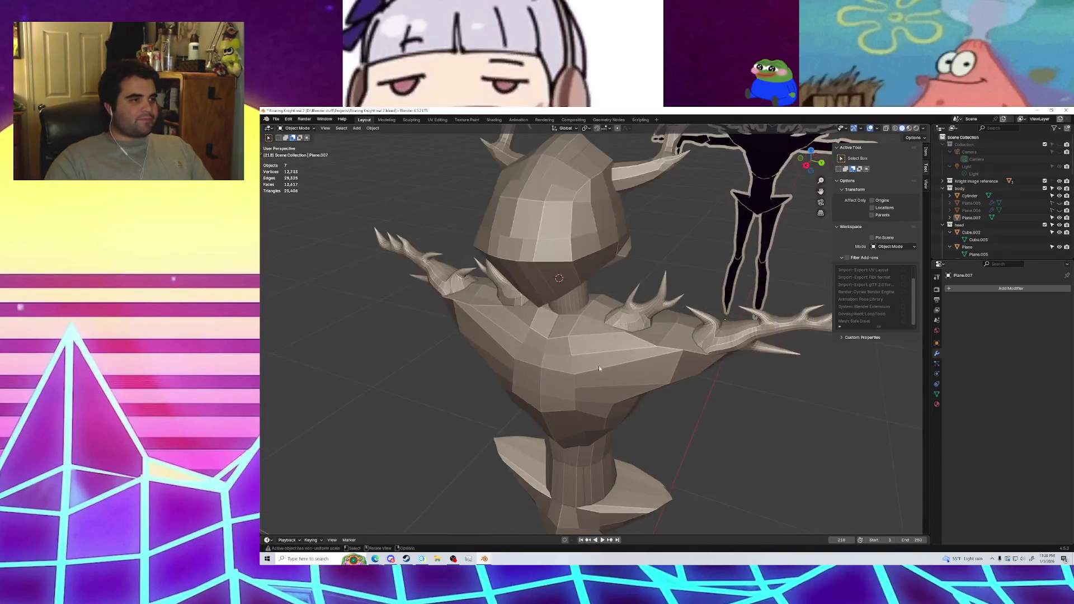
scroll(609, 352, "up", 4)
scroll(623, 341, "up", 4)
scroll(686, 296, "up", 4)
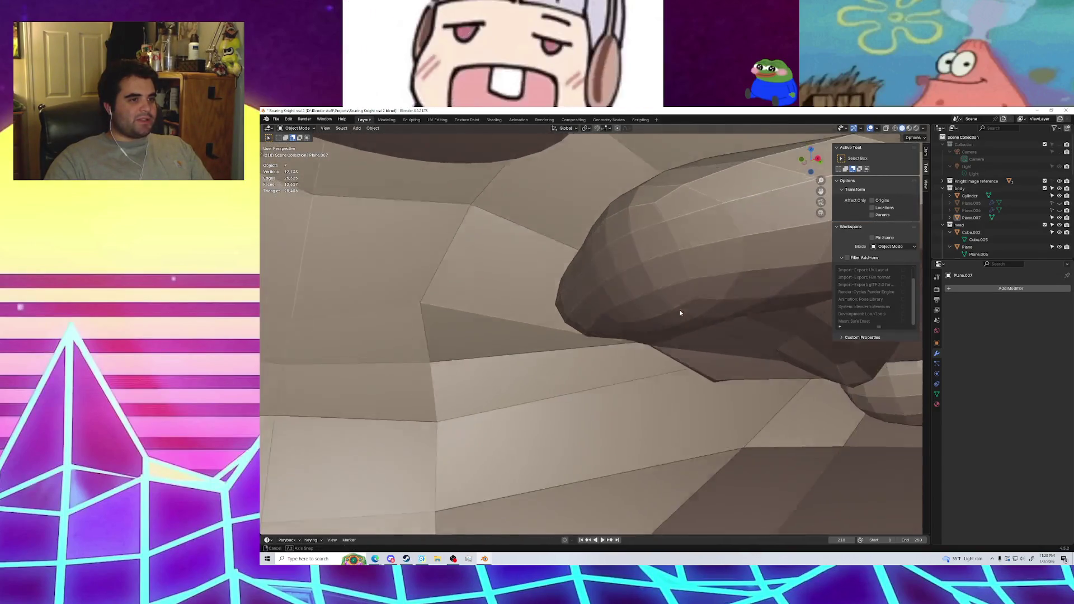
scroll(667, 313, "down", 8)
mouse_move(668, 313)
middle_mouse_down()
mouse_move(694, 337)
mouse_move(364, 308)
middle_mouse_up()
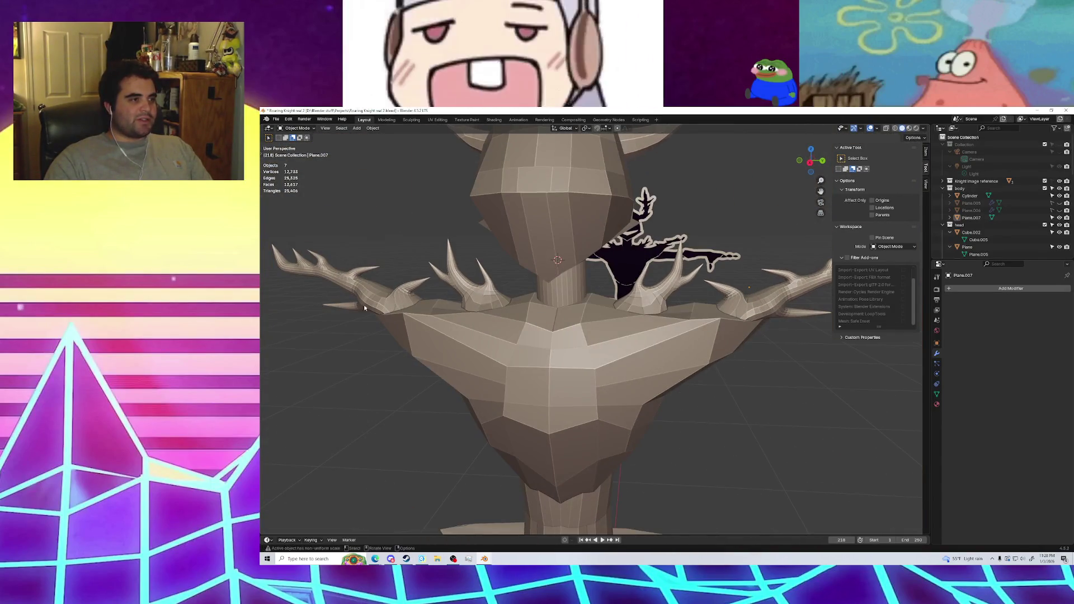
scroll(706, 304, "down", 3)
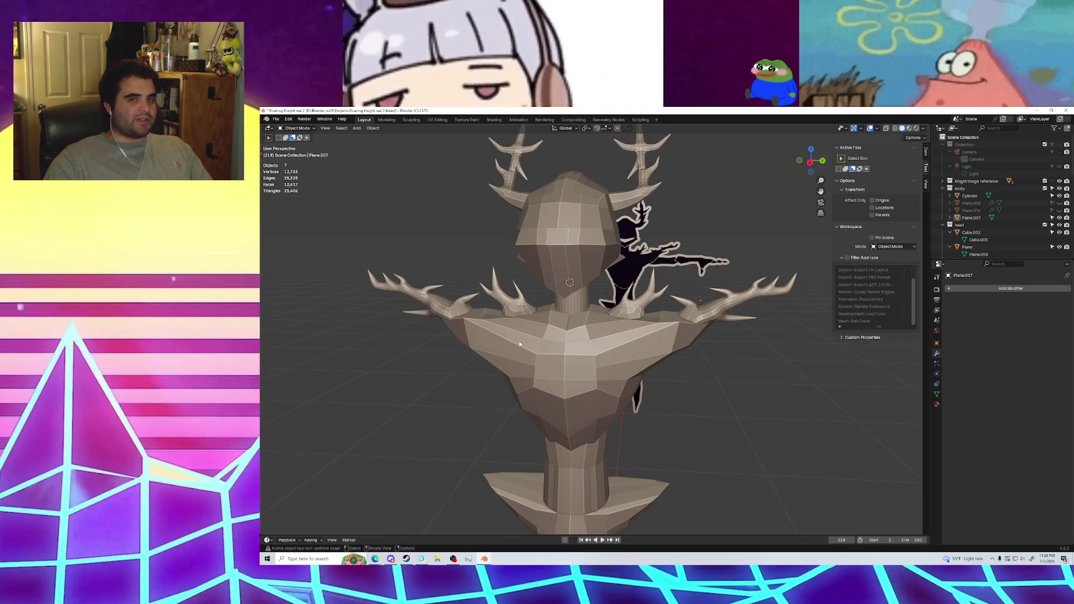
mouse_move(623, 338)
middle_mouse_down()
mouse_move(485, 335)
mouse_move(616, 325)
middle_mouse_up()
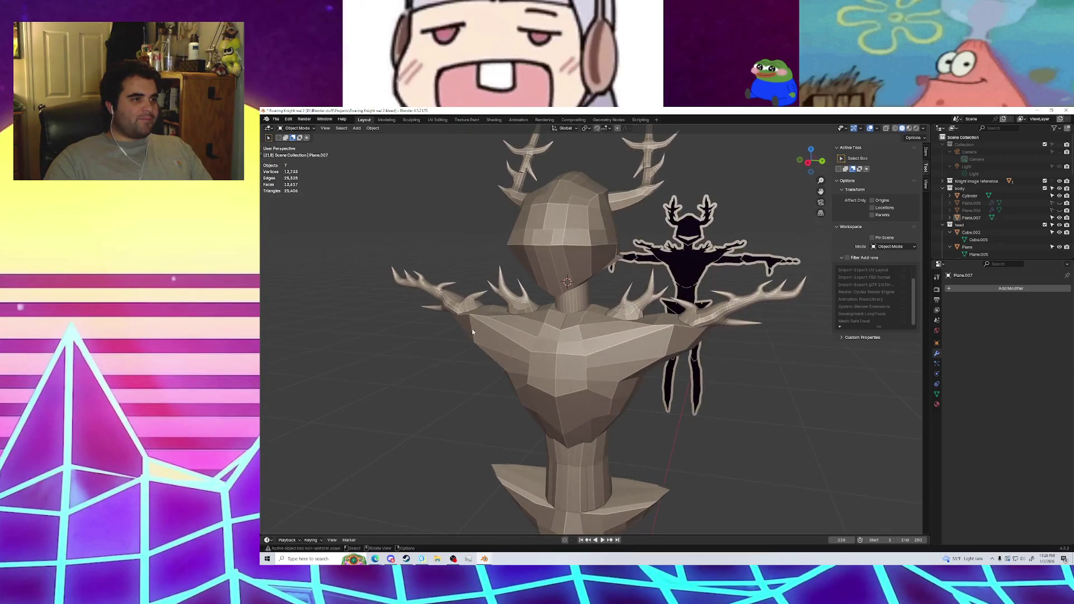
scroll(615, 324, "up", 5)
scroll(642, 323, "up", 5)
mouse_move(682, 290)
middle_mouse_down()
mouse_move(708, 281)
mouse_move(684, 374)
mouse_move(622, 410)
mouse_move(595, 413)
mouse_move(633, 334)
mouse_move(602, 343)
mouse_move(621, 340)
mouse_move(540, 320)
mouse_move(629, 317)
middle_mouse_up()
scroll(708, 280, "up", 4)
scroll(683, 374, "down", 5)
scroll(615, 340, "up", 5)
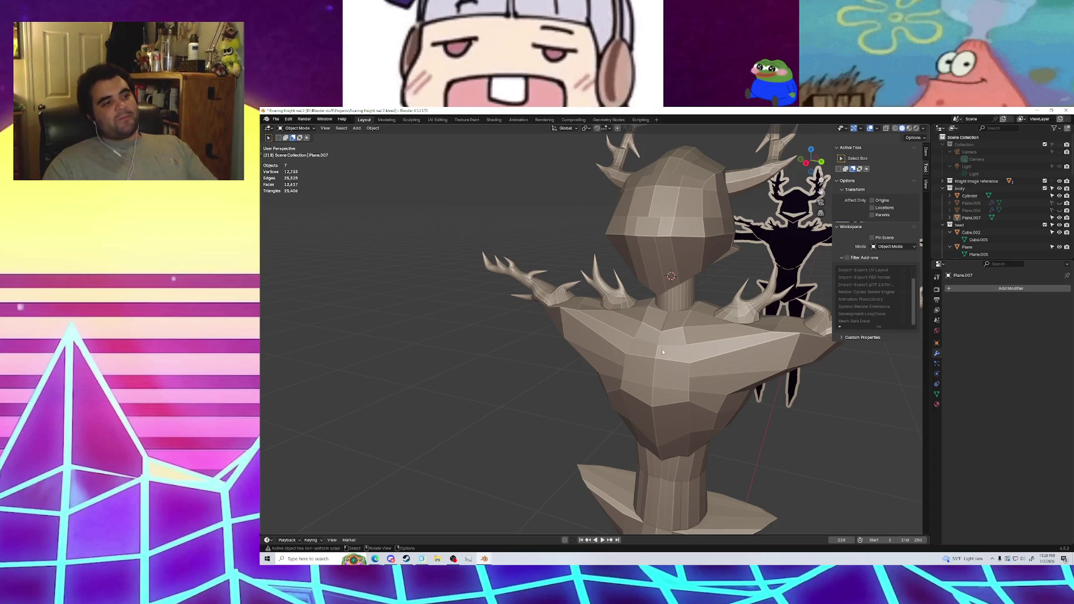
scroll(663, 352, "down", 5)
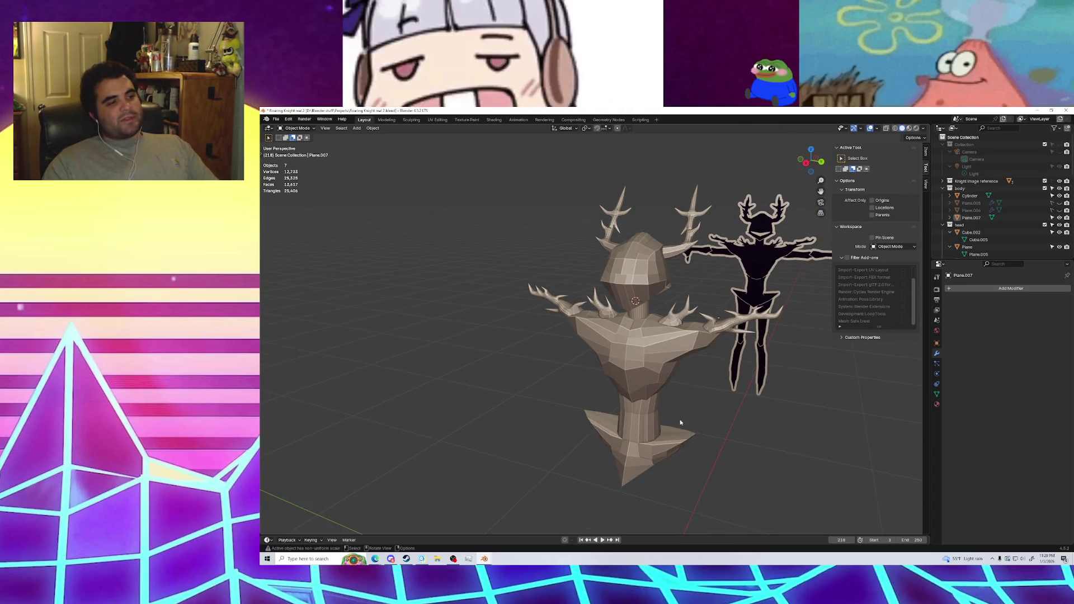
scroll(666, 448, "up", 5)
scroll(703, 467, "down", 5)
mouse_move(694, 481)
middle_mouse_down()
mouse_move(703, 467)
mouse_move(605, 475)
mouse_move(651, 421)
mouse_move(540, 413)
middle_mouse_up()
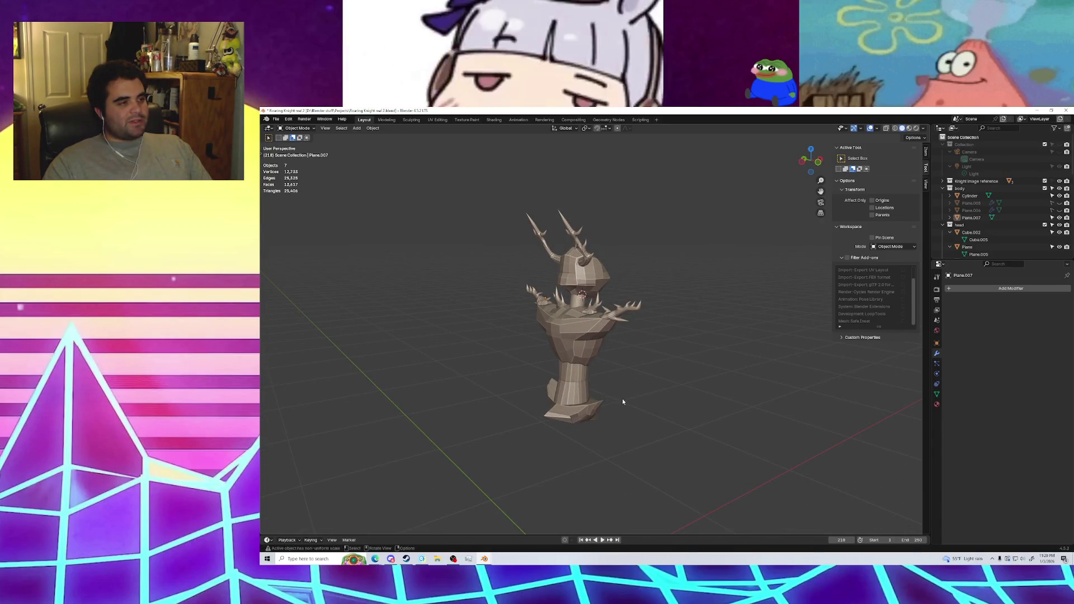
mouse_move(622, 401)
middle_mouse_down()
mouse_move(427, 390)
mouse_move(659, 408)
mouse_move(608, 350)
mouse_move(693, 336)
middle_mouse_up()
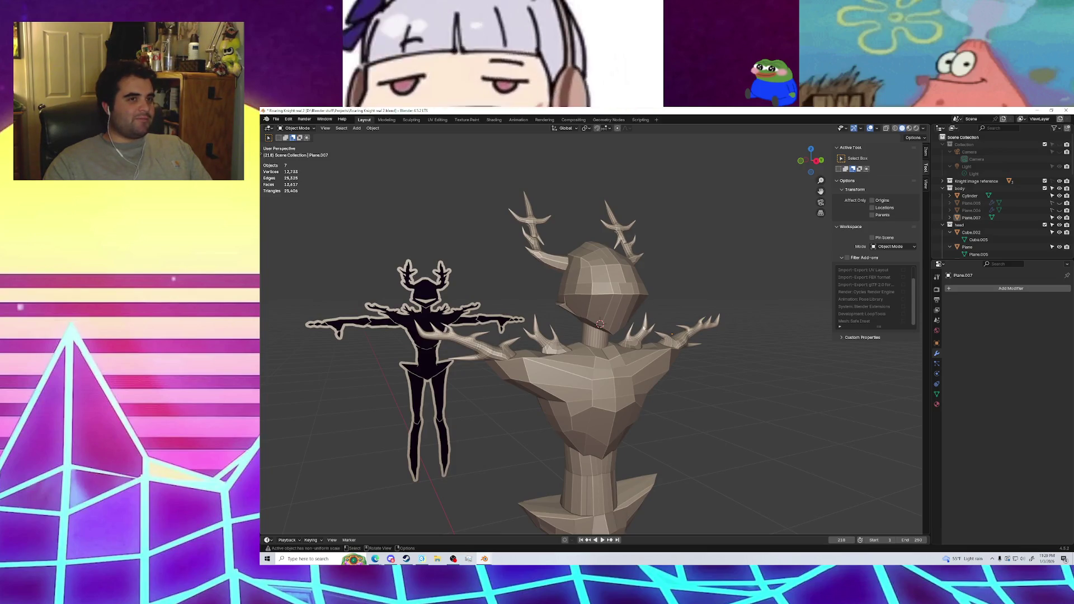
middle_click_drag(591, 335, 611, 317)
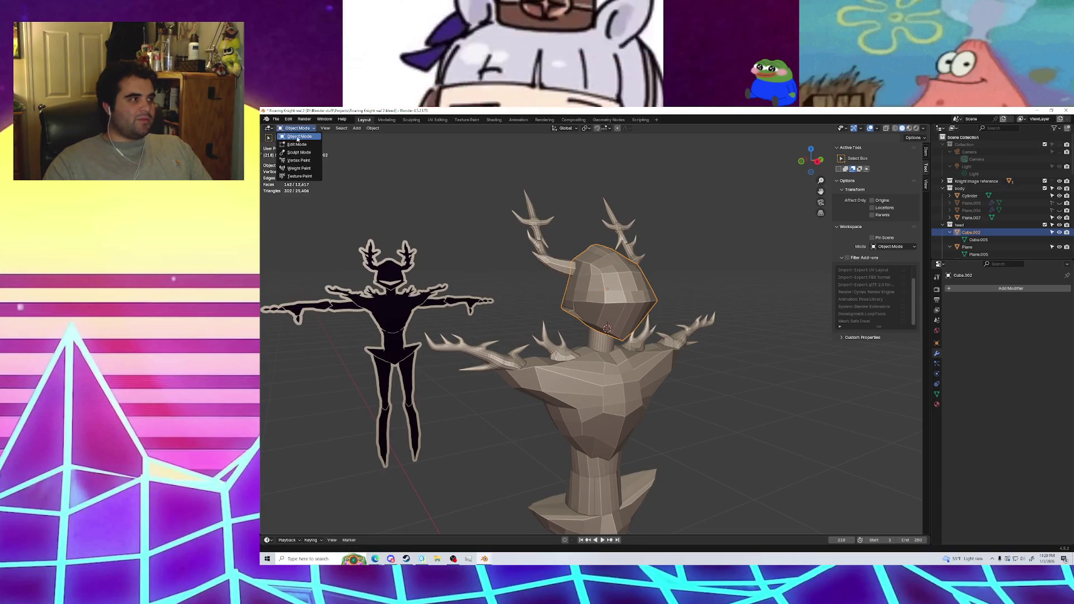
Try bevelling an edge of the head mesh in Edit Mode, then undo it
left_click(300, 144)
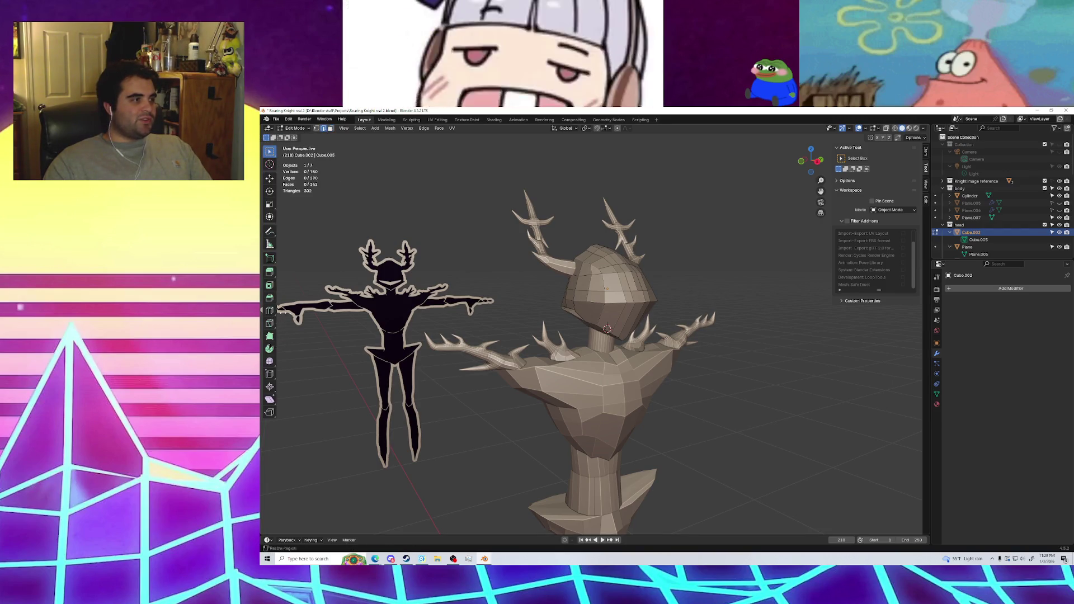
middle_click_drag(503, 297, 329, 297)
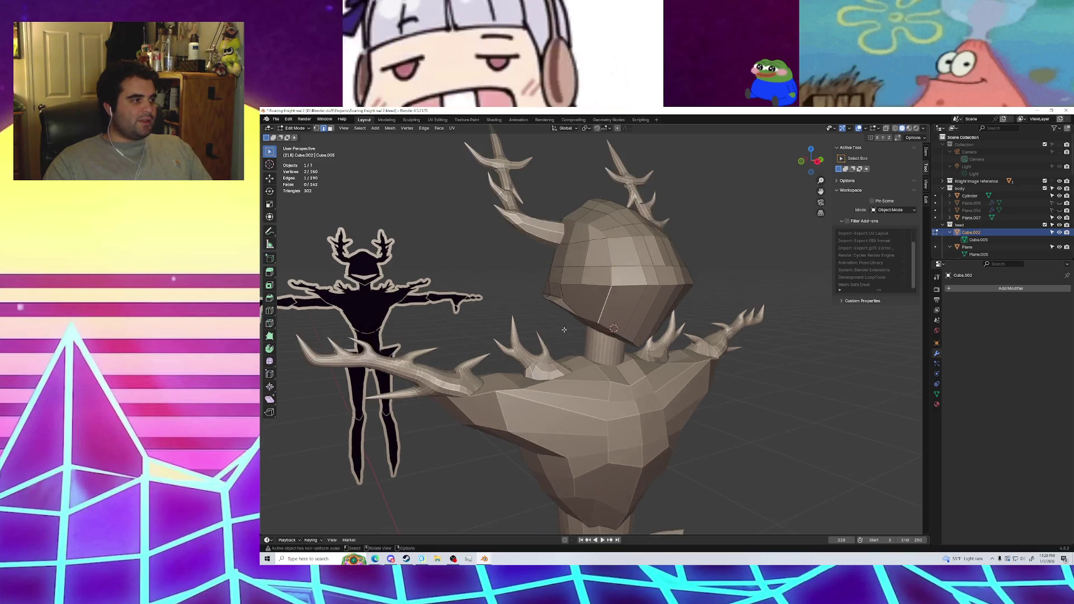
left_click(270, 298)
left_click_drag(484, 305, 461, 322)
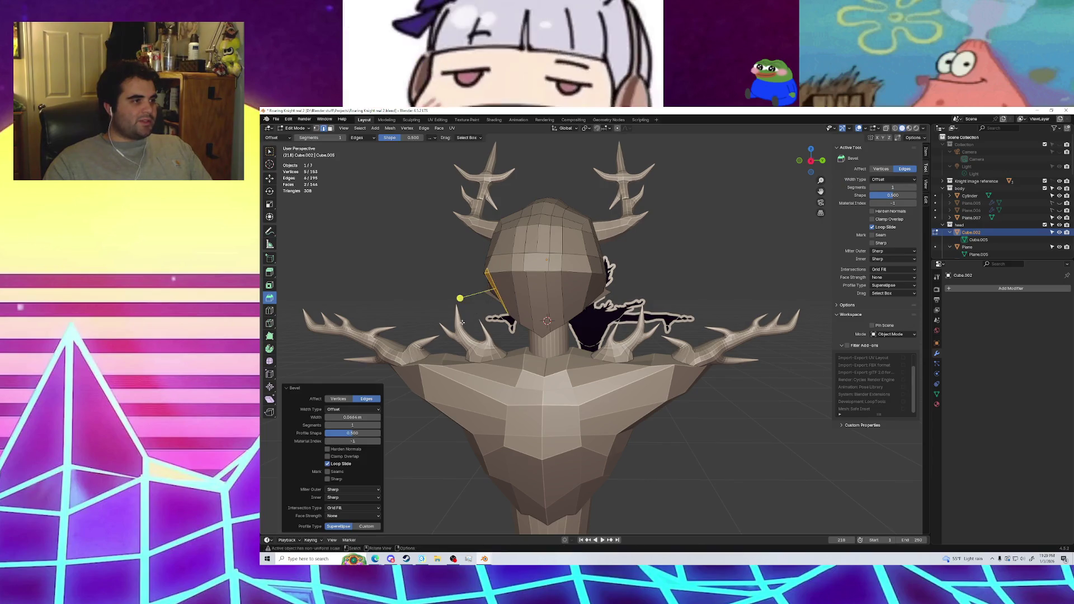
middle_click_drag(462, 322, 561, 321)
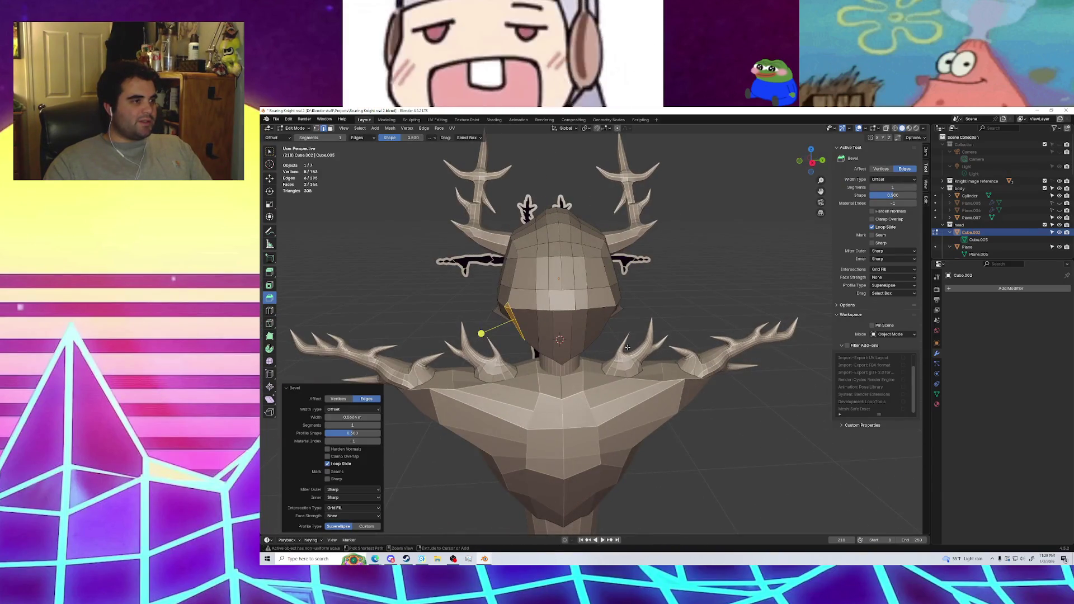
key("ctrl+z")
Compare the head against both reference silhouettes and return to Object Mode
middle_click_drag(676, 348, 686, 346)
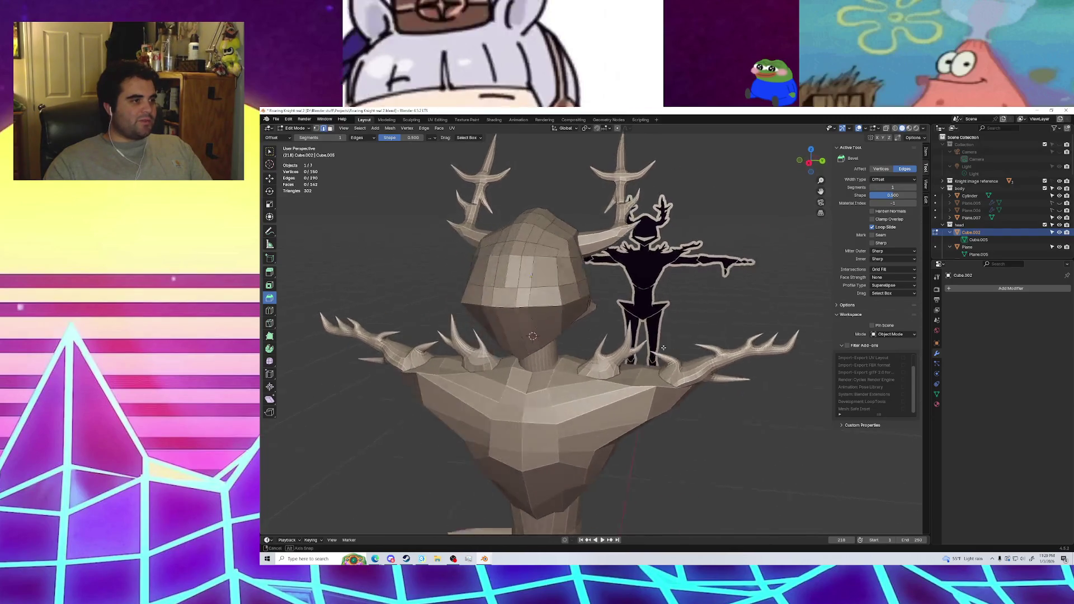
middle_click_drag(526, 303, 642, 311)
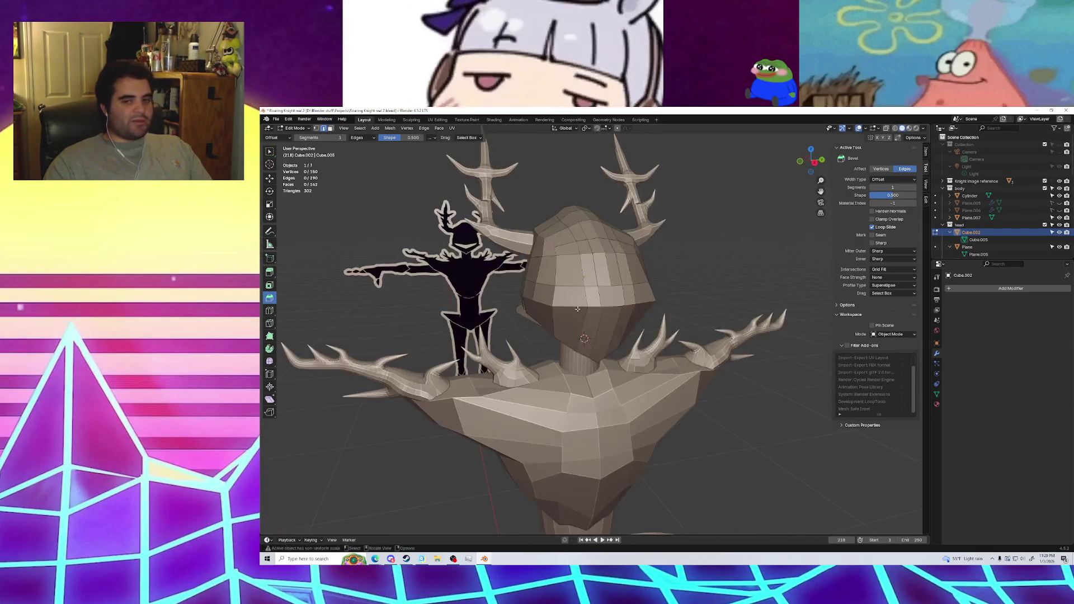
mouse_move(526, 297)
middle_mouse_down()
mouse_move(669, 305)
mouse_move(549, 309)
middle_mouse_up()
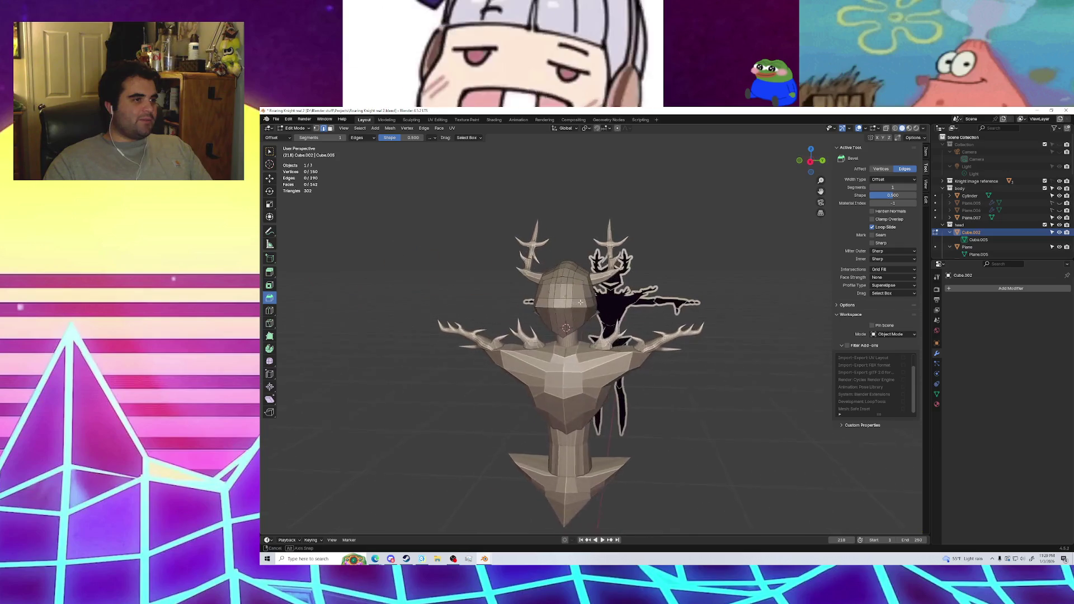
scroll(549, 309, "down", 3)
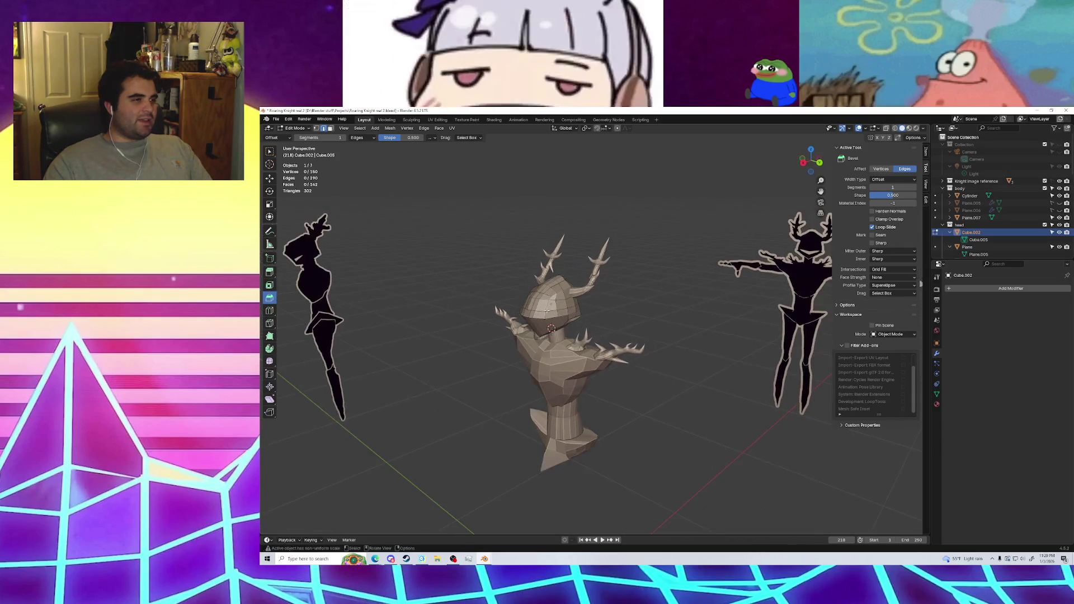
mouse_move(548, 309)
middle_mouse_down()
mouse_move(355, 201)
mouse_move(488, 305)
middle_mouse_up()
left_click(299, 136)
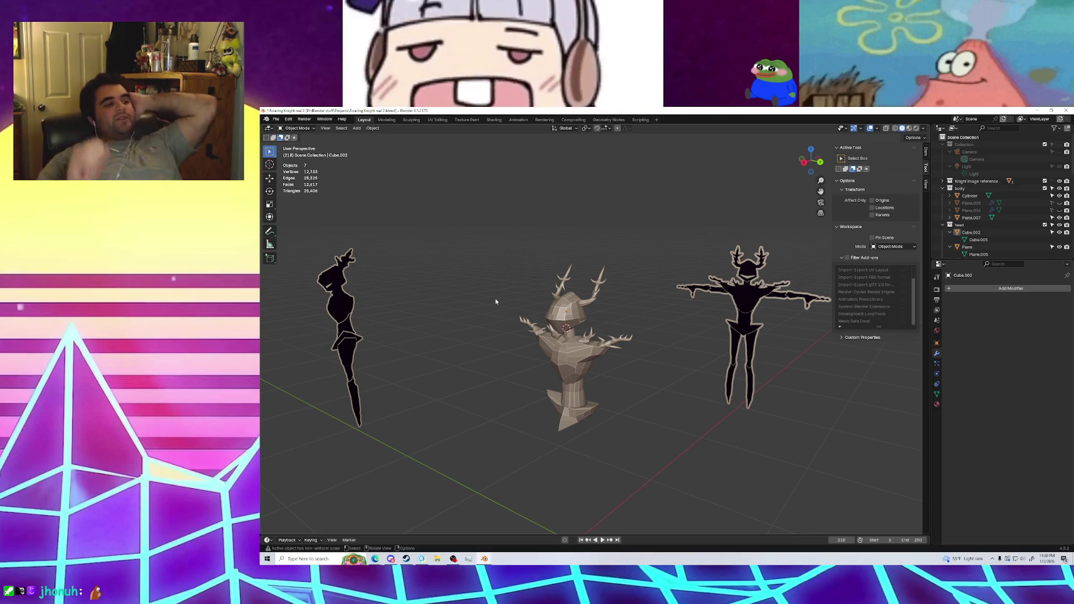
Snap to Back Orthographic against the side silhouette, zoom in, and select the neck cylinder
scroll(571, 395, "up", 2)
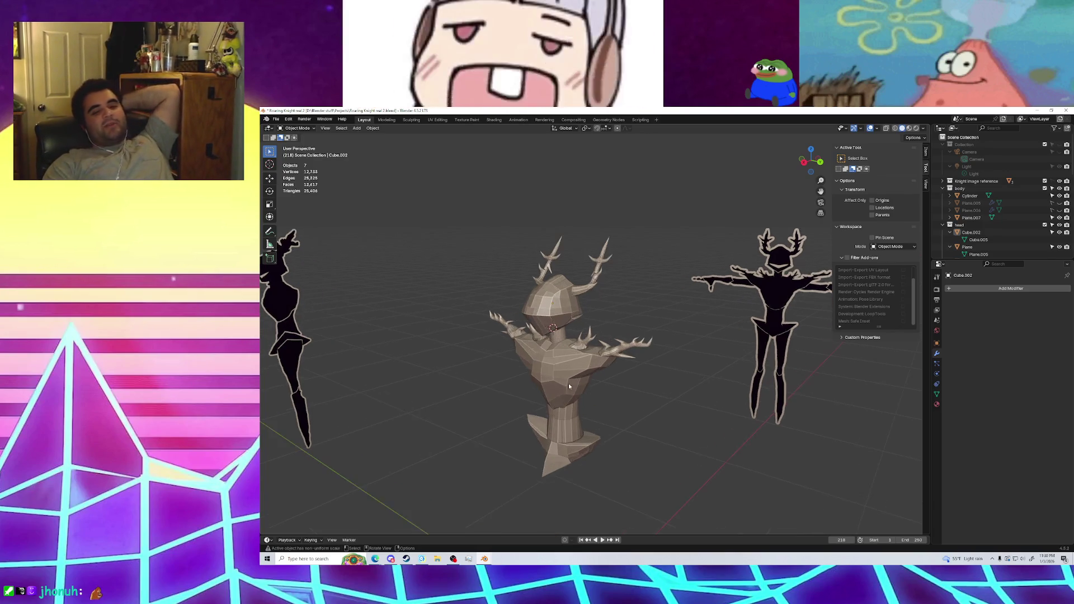
mouse_move(557, 366)
middle_mouse_down()
mouse_move(580, 367)
mouse_move(717, 257)
middle_mouse_up()
left_click(814, 159)
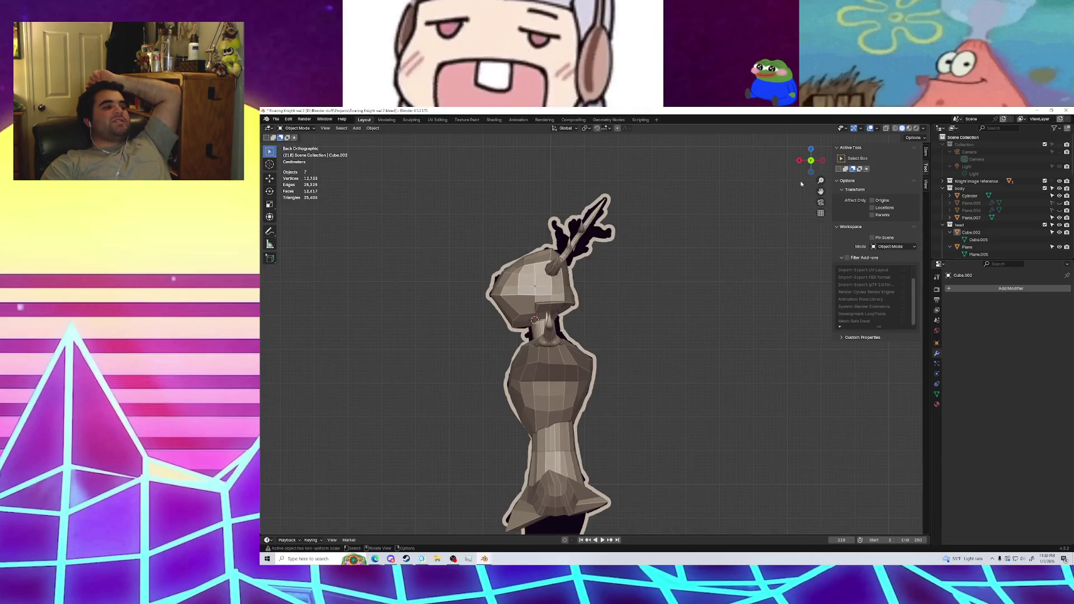
scroll(563, 345, "up", 3)
left_click(496, 331)
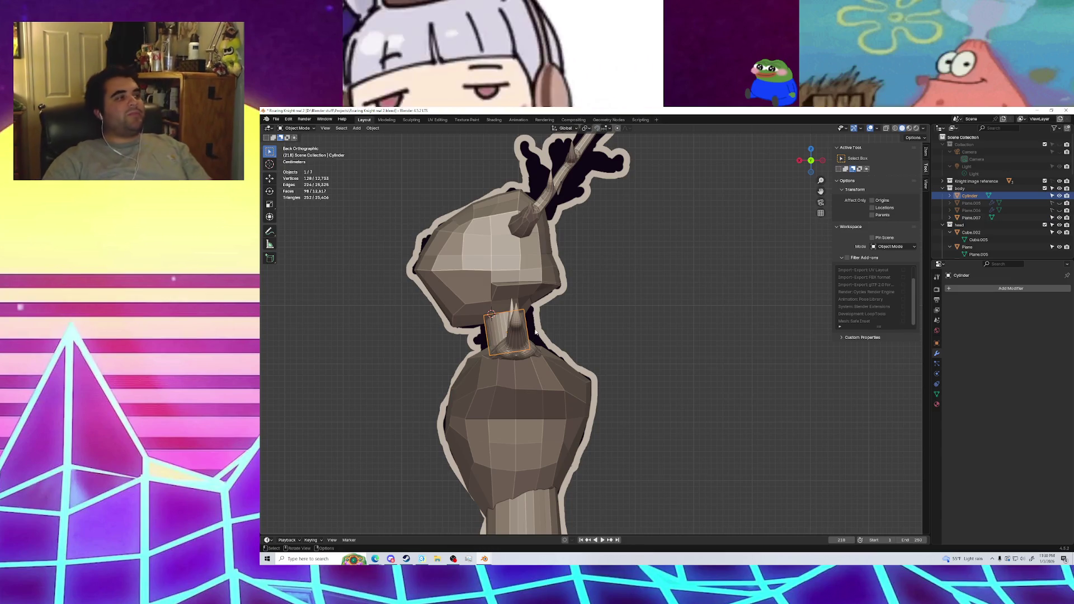
Widen the neck cylinder about 1.4 times along X, then check it from the right side
key("s")
key("x")
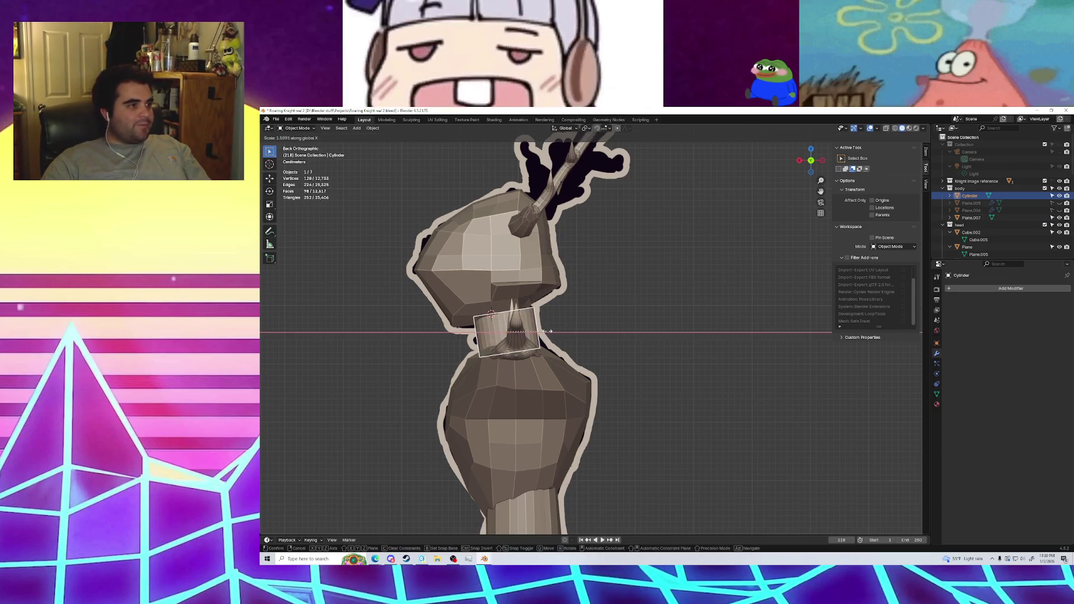
left_click(547, 331)
middle_click_drag(547, 331, 617, 369)
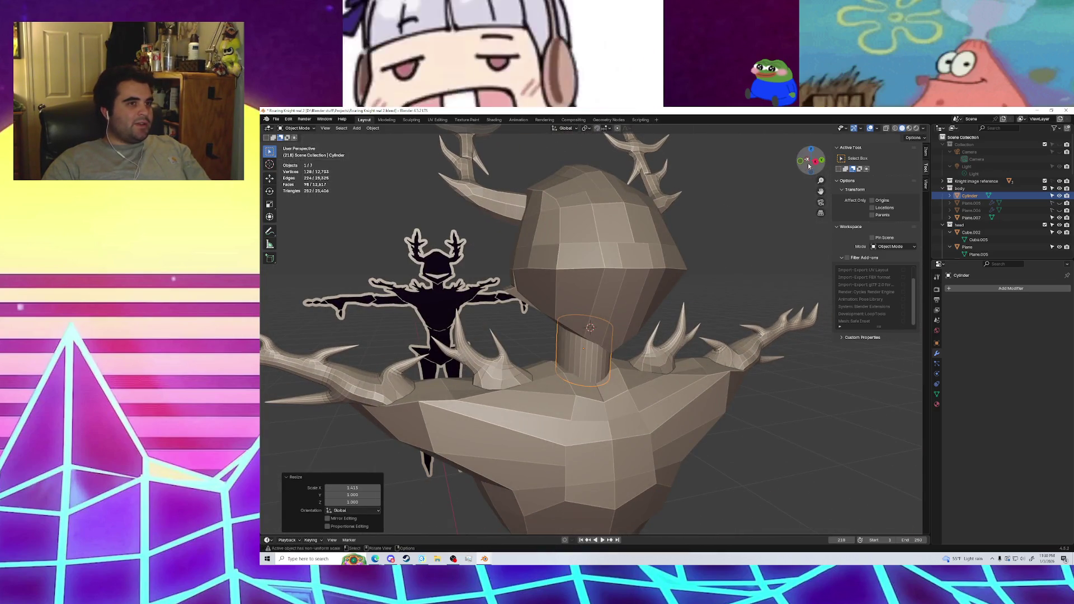
left_click(810, 163)
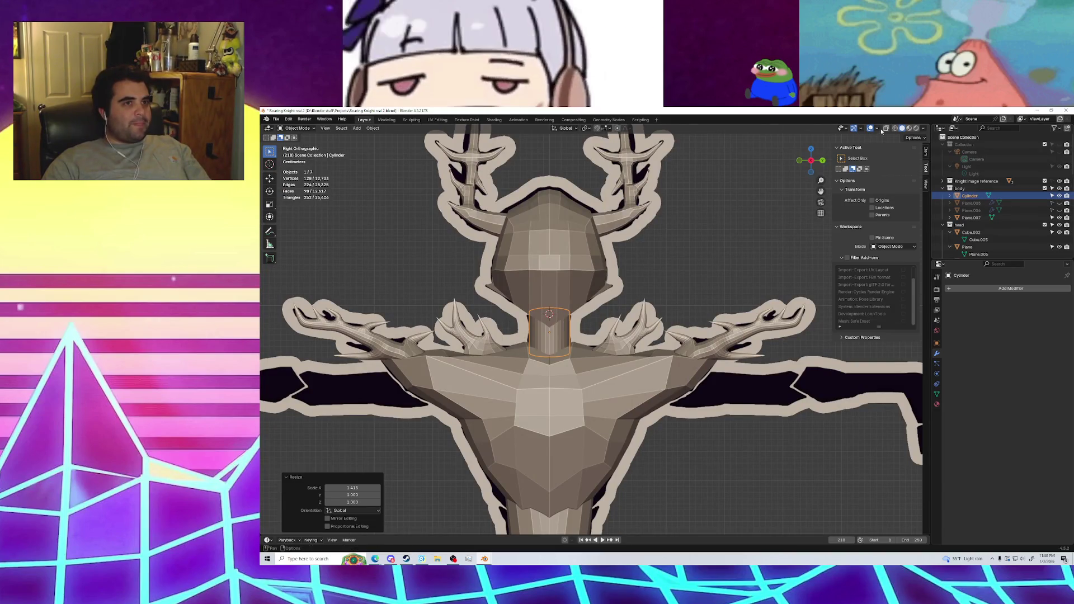
Turn on X-ray, try a uniform neck scale and cancel it, then deselect the cylinder
left_click(884, 128)
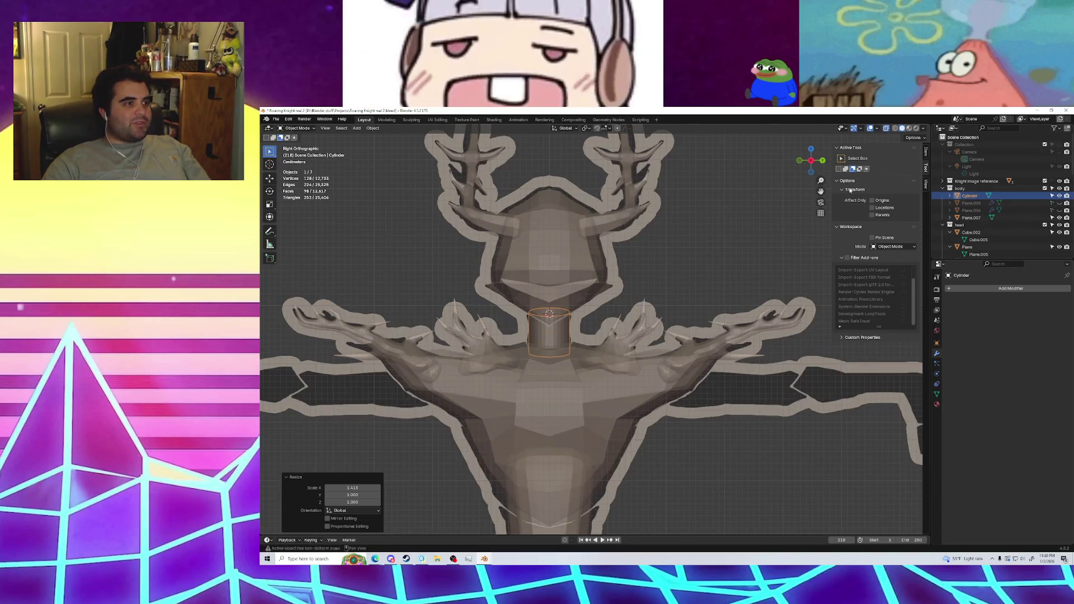
key("s")
right_click(728, 364)
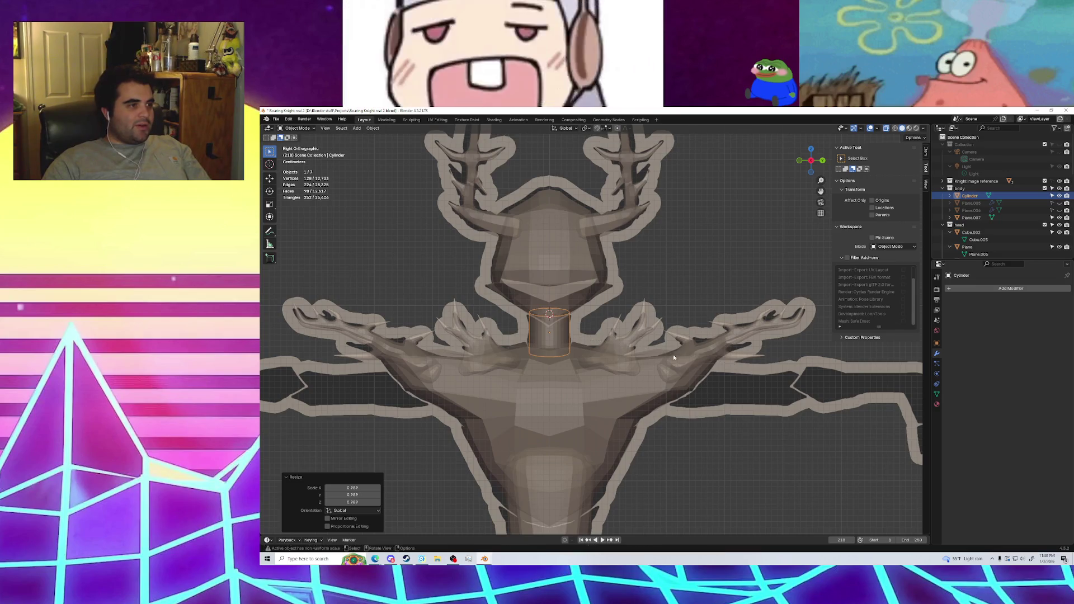
left_click(612, 300)
Turn X-ray off, review the torso beside the reference, and switch to the ram model window
mouse_move(612, 301)
middle_mouse_down()
mouse_move(595, 304)
mouse_move(612, 310)
middle_mouse_up()
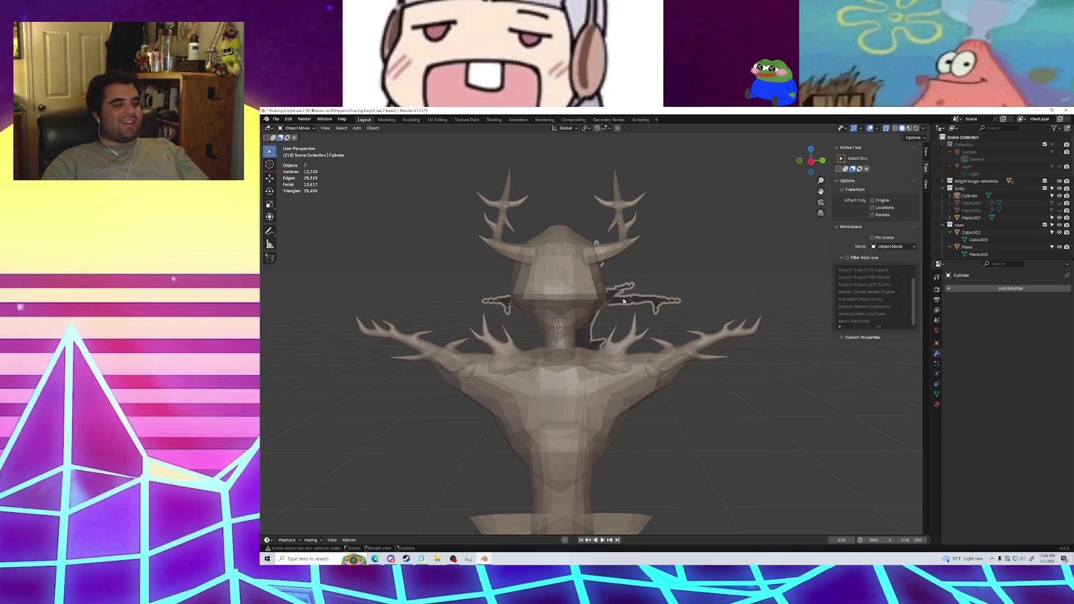
scroll(654, 293, "down", 4)
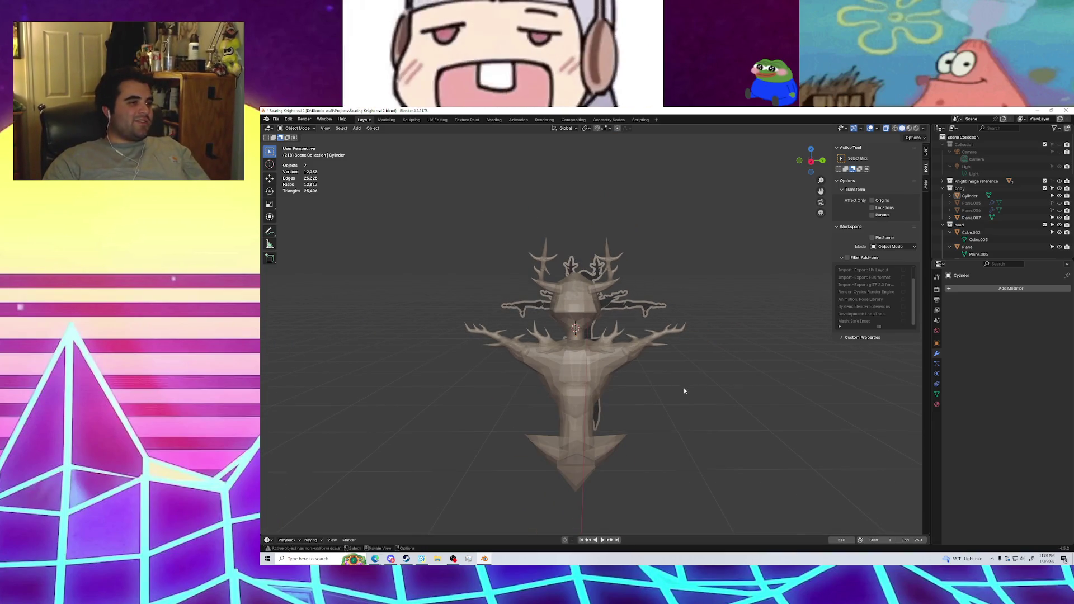
middle_click_drag(683, 391, 841, 195)
left_click(887, 128)
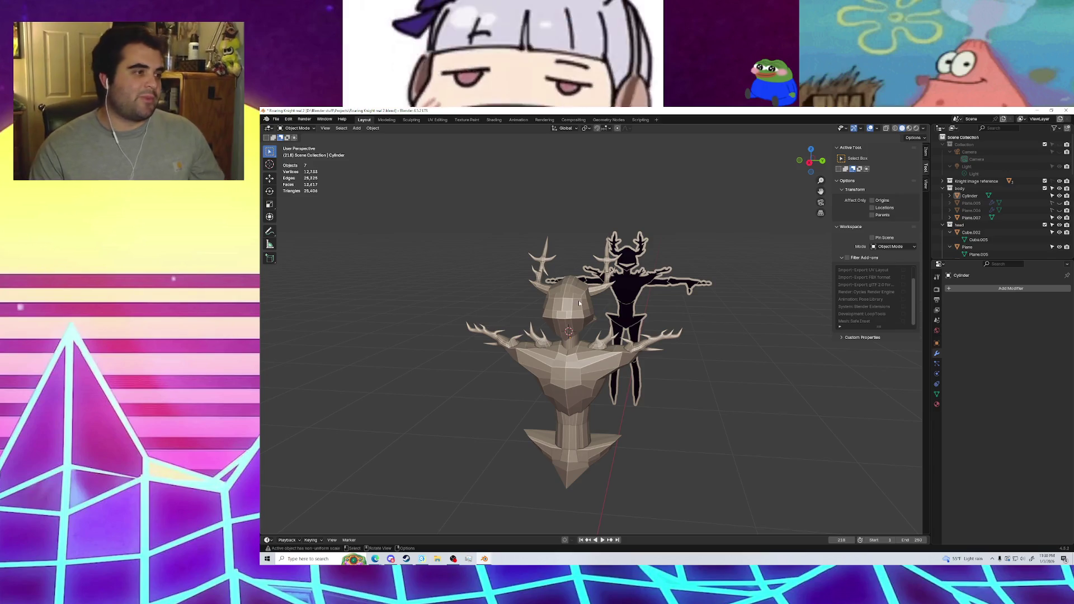
mouse_move(580, 304)
middle_mouse_down()
mouse_move(601, 338)
mouse_move(609, 333)
mouse_move(583, 392)
middle_mouse_up()
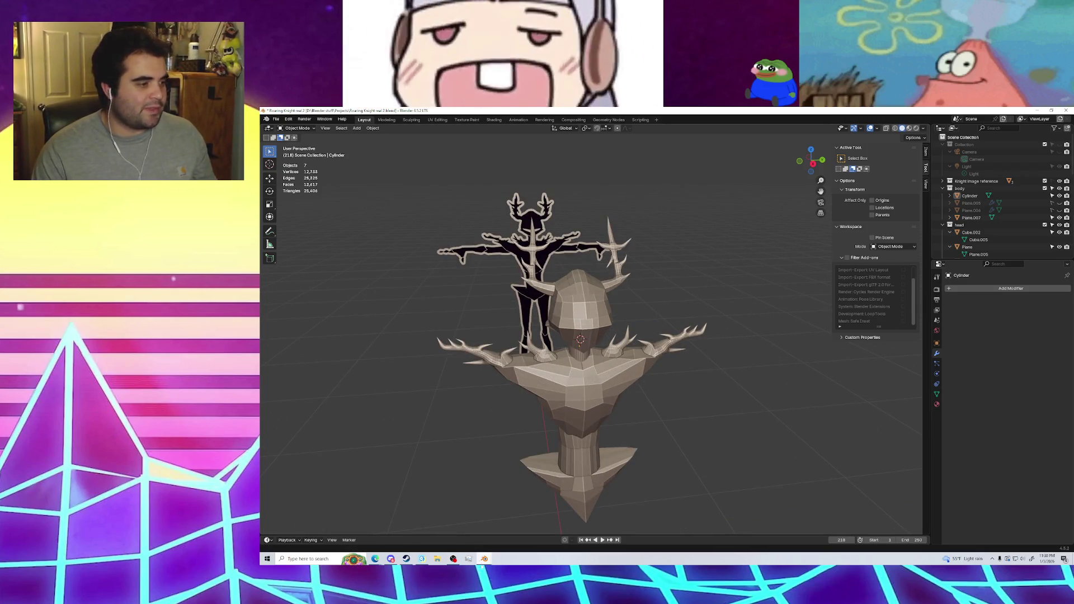
mouse_move(484, 558)
left_click(449, 528)
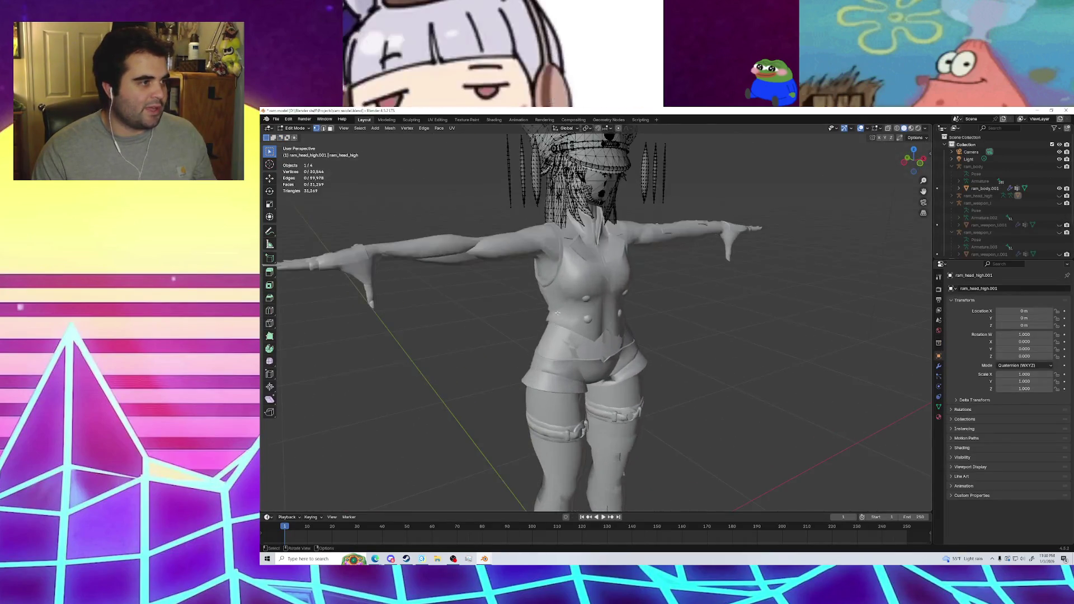
Orbit and zoom inside the ram_head_high.001 head mesh and under its collar
scroll(557, 313, "up", 10)
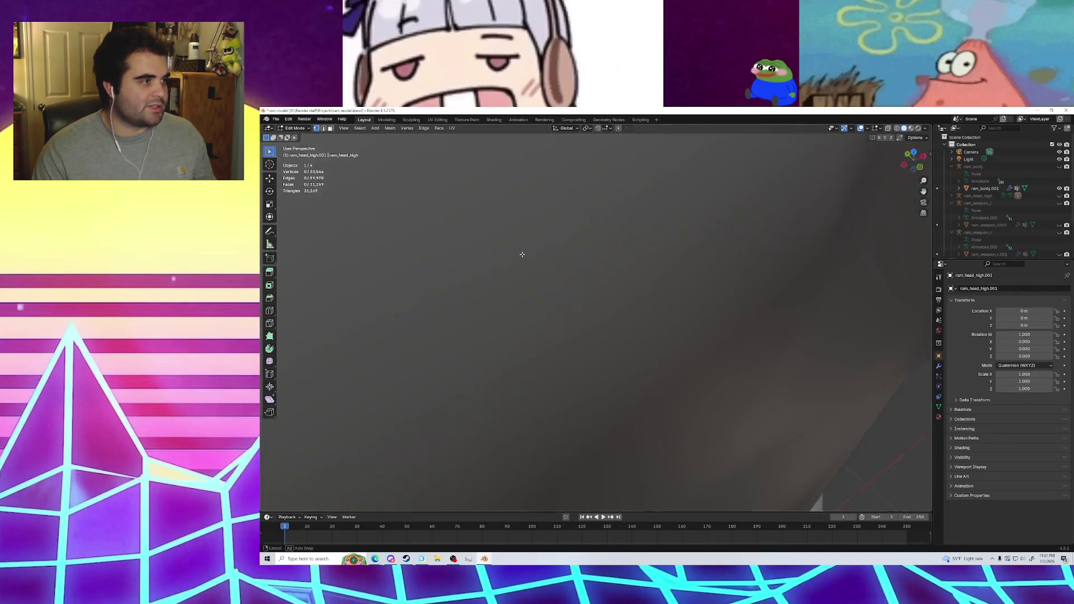
mouse_move(520, 251)
middle_mouse_down()
mouse_move(488, 291)
mouse_move(670, 276)
mouse_move(615, 229)
middle_mouse_up()
scroll(503, 288, "up", 3)
scroll(503, 287, "up", 3)
scroll(615, 230, "down", 5)
scroll(557, 210, "up", 8)
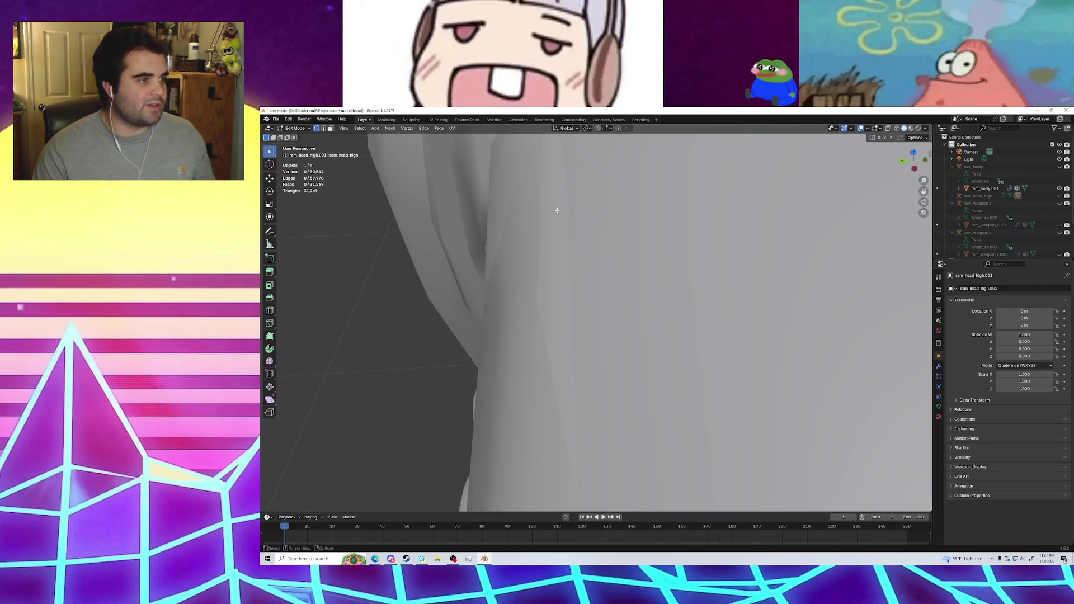
mouse_move(557, 210)
middle_mouse_down()
mouse_move(690, 205)
mouse_move(687, 165)
mouse_move(661, 341)
mouse_move(526, 226)
middle_mouse_up()
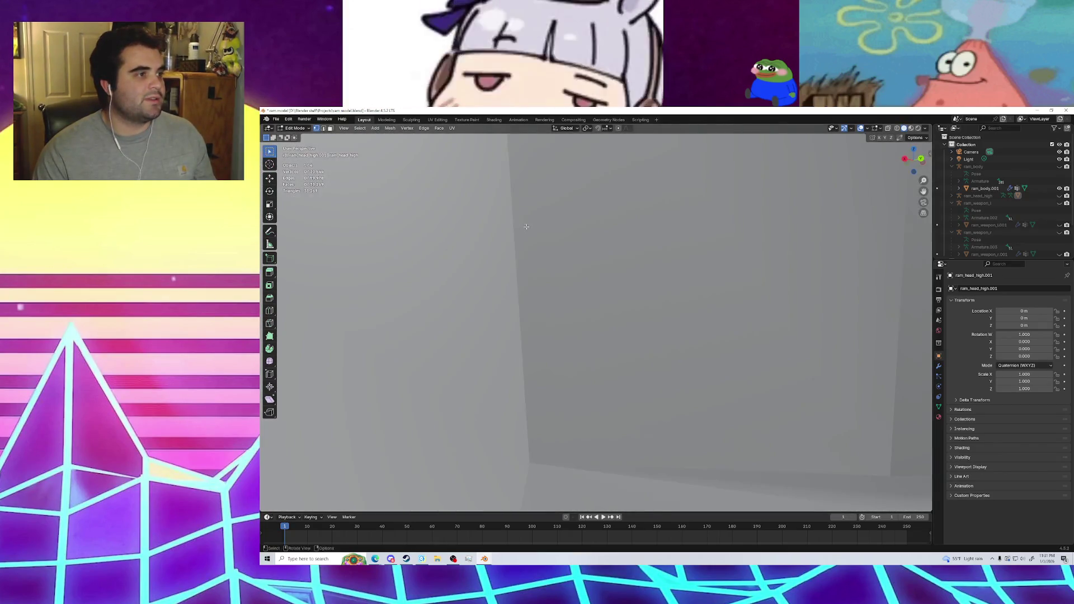
mouse_move(557, 287)
middle_mouse_down()
mouse_move(627, 262)
mouse_move(565, 306)
mouse_move(540, 390)
middle_mouse_up()
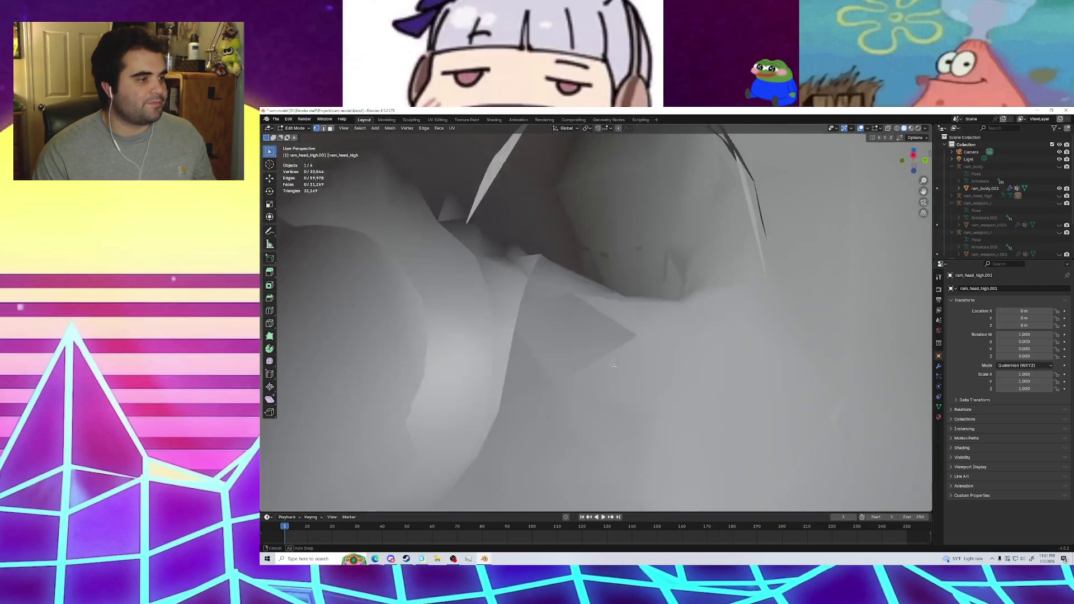
middle_click_drag(540, 390, 613, 366)
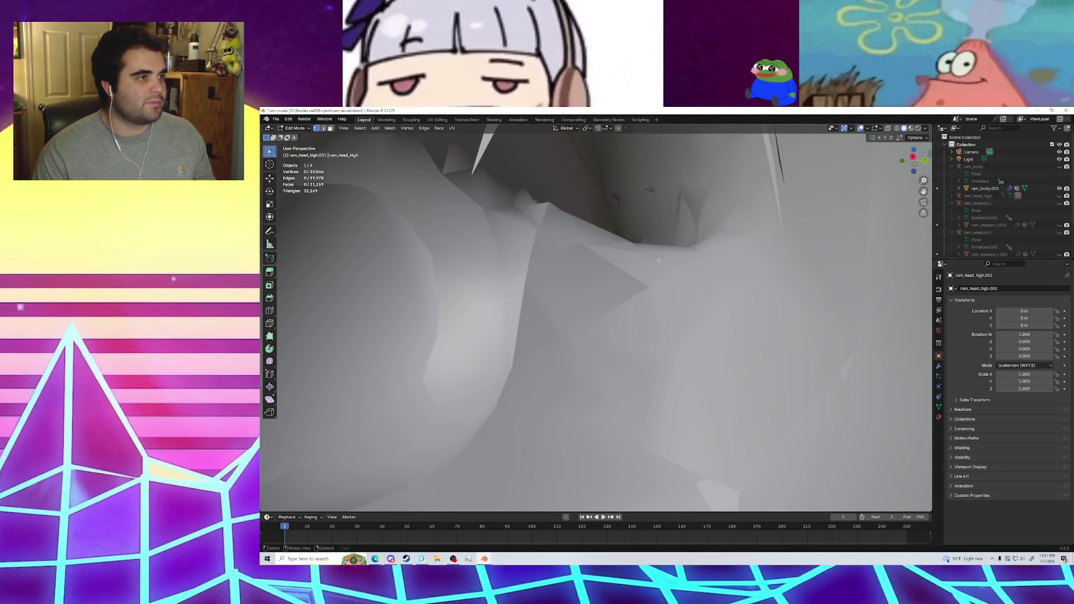
Pan across the inner head, orbit around the wireframe hair, and view the character from side-back
scroll(658, 260, "down", 5)
scroll(659, 246, "up", 5)
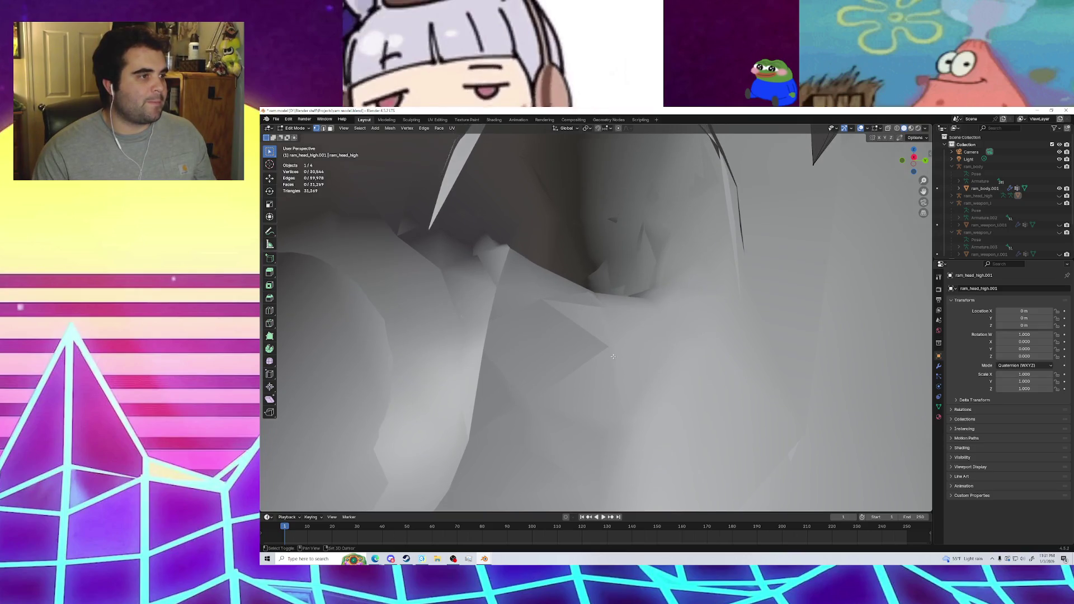
mouse_move(612, 261)
middle_mouse_down()
mouse_move(621, 286)
mouse_move(562, 439)
mouse_move(590, 223)
middle_mouse_up()
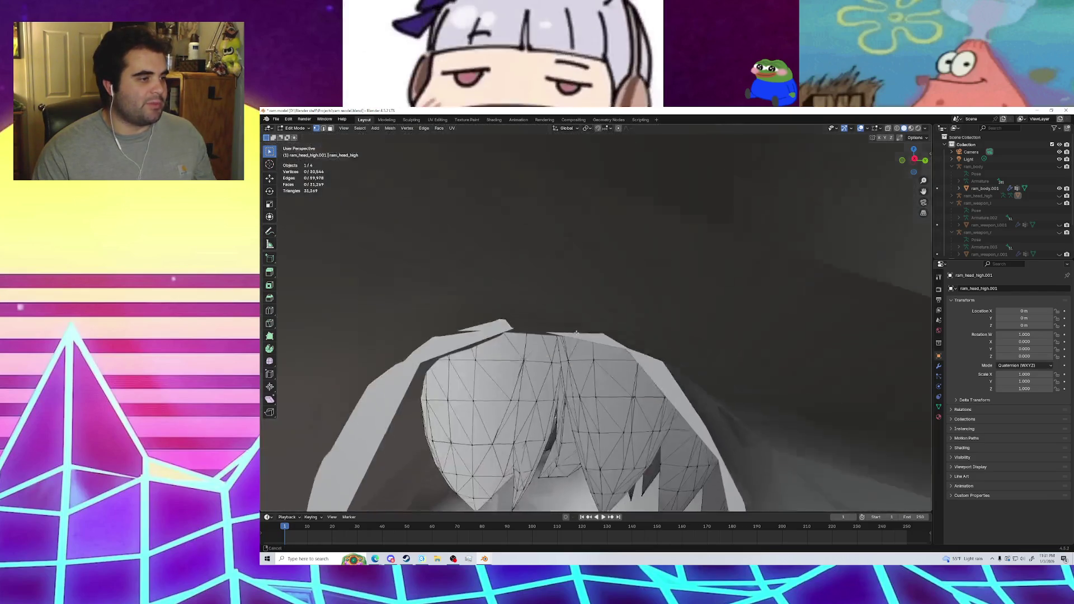
scroll(590, 223, "up", 6)
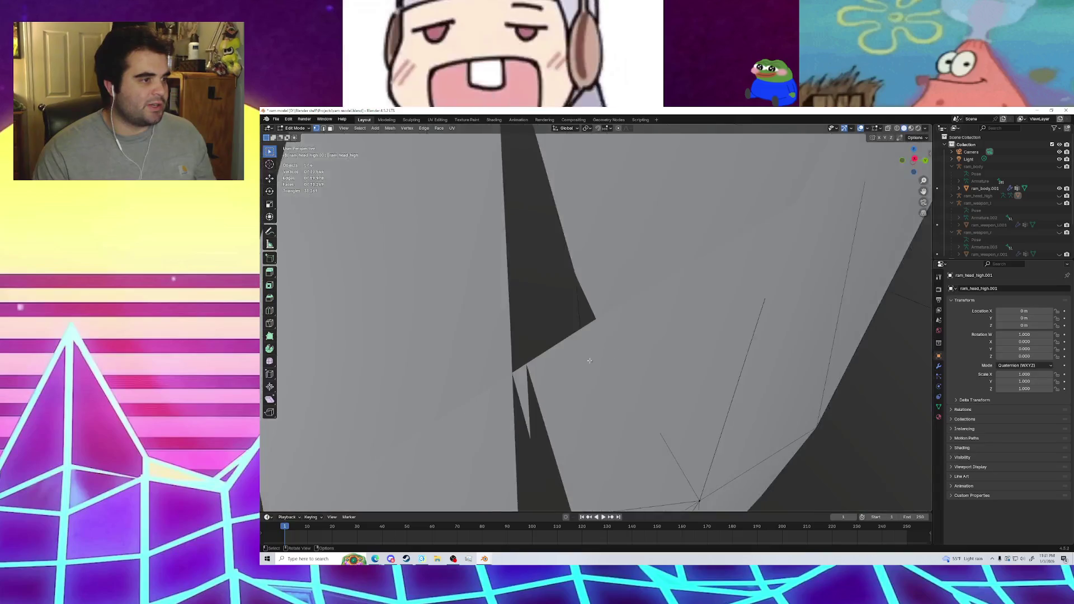
mouse_move(590, 223)
middle_mouse_down()
mouse_move(651, 351)
mouse_move(721, 357)
middle_mouse_up()
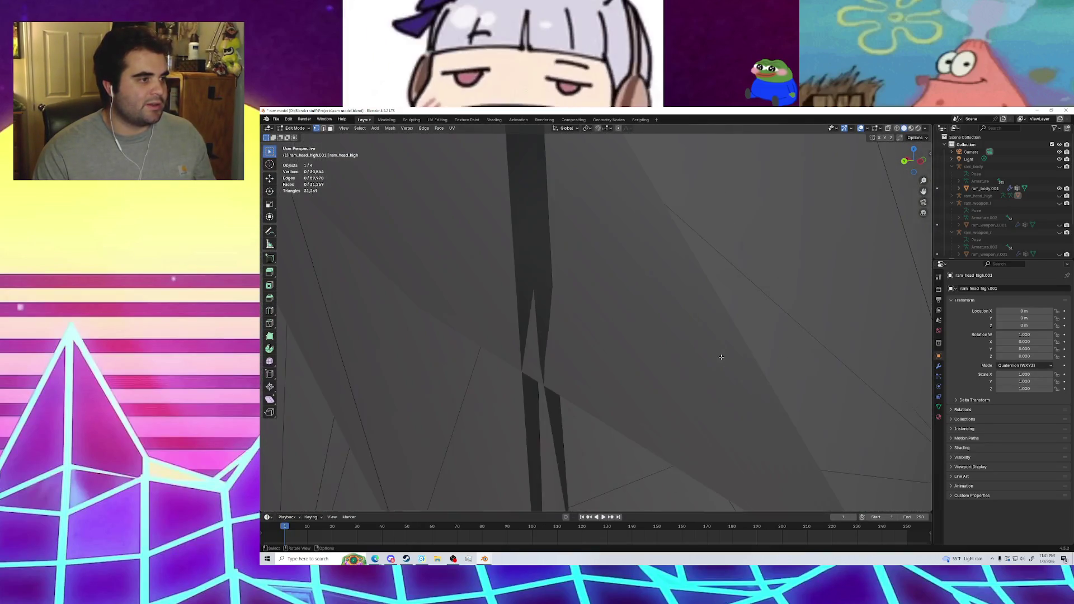
scroll(721, 357, "down", 8)
middle_click_drag(722, 357, 647, 328)
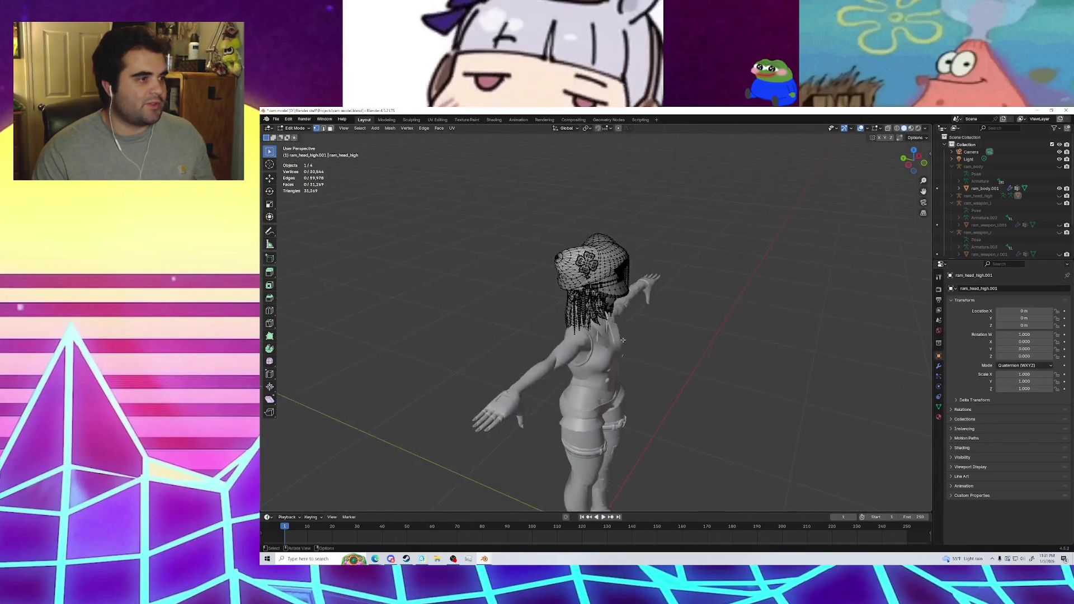
scroll(648, 329, "up", 6)
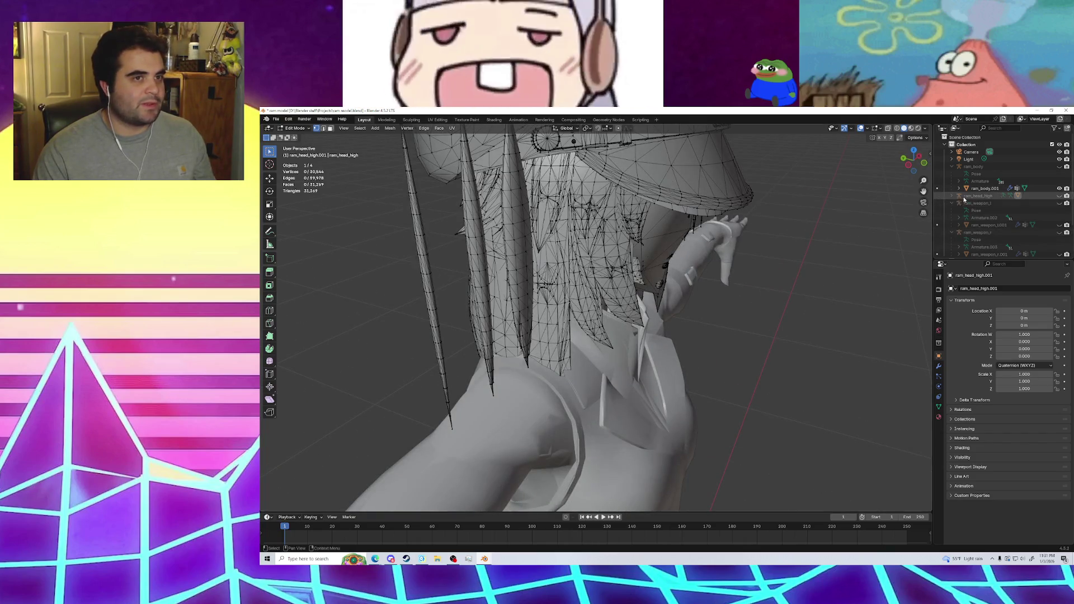
scroll(1002, 181, "down", 3)
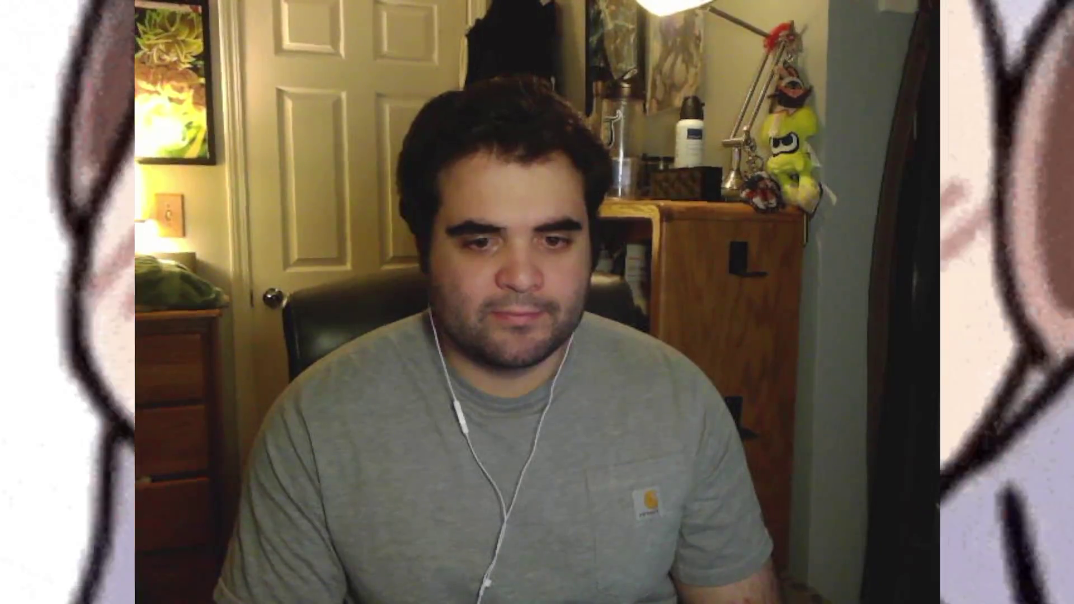